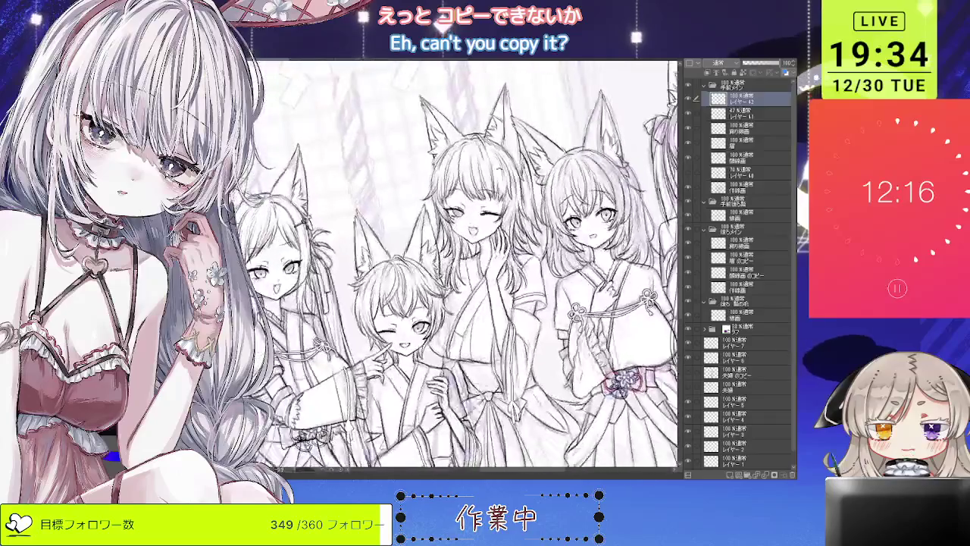
- Ink new line strokes around the winking fox-eared girl's bow knot
{"action": "scroll", "coordinate": [413, 364], "scroll_direction": "up", "scroll_amount": 5}
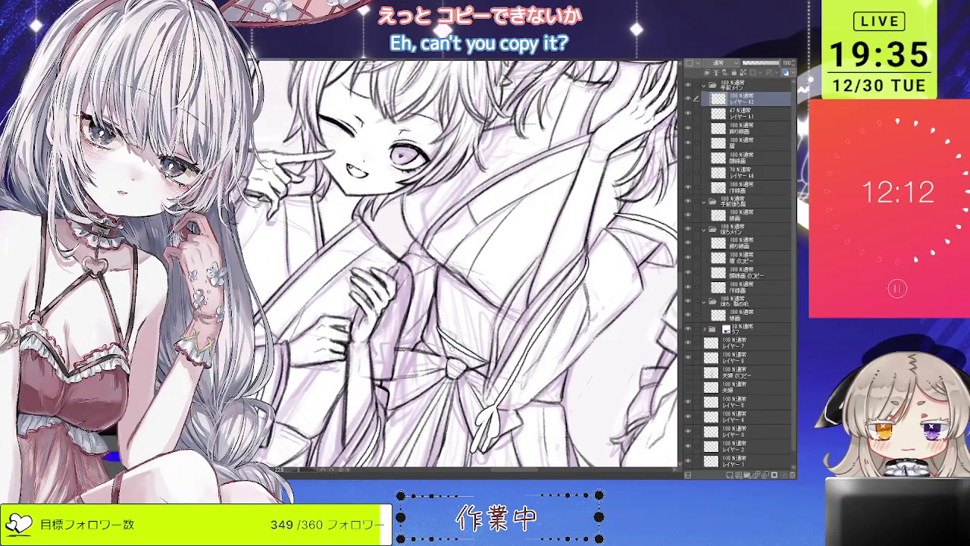
{"action": "left_click_drag", "start_coordinate": [432, 331], "coordinate": [460, 354]}
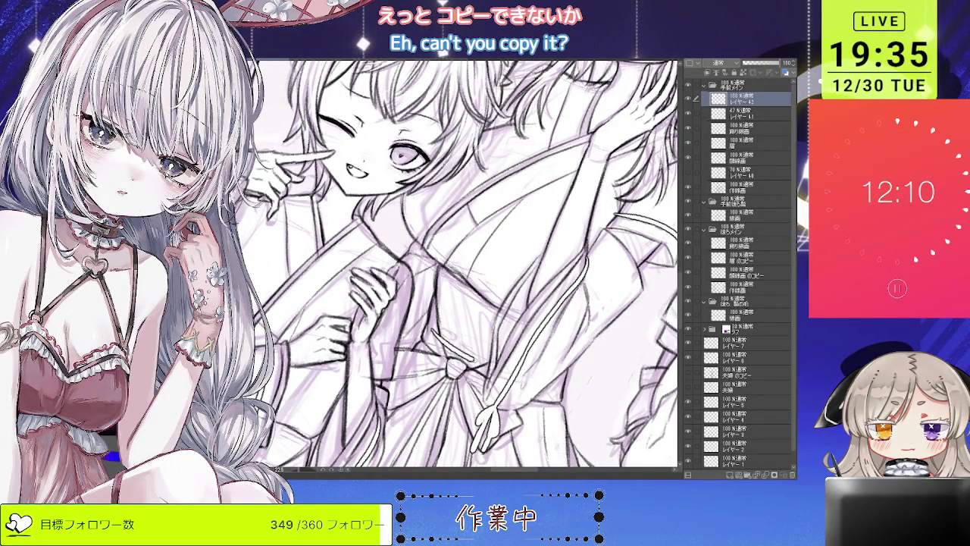
{"action": "scroll", "coordinate": [455, 265], "scroll_direction": "down", "scroll_amount": 5}
{"action": "scroll", "coordinate": [455, 265], "scroll_direction": "down", "scroll_amount": 2}
{"action": "scroll", "coordinate": [470, 303], "scroll_direction": "up", "scroll_amount": 1}
{"action": "scroll", "coordinate": [470, 304], "scroll_direction": "up", "scroll_amount": 4}
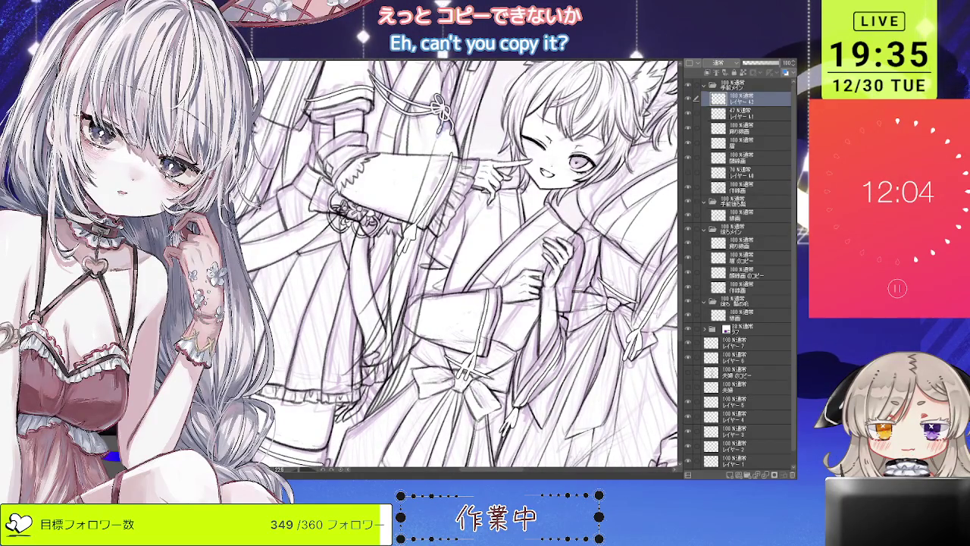
{"action": "scroll", "coordinate": [466, 265], "scroll_direction": "down", "scroll_amount": 4}
{"action": "scroll", "coordinate": [466, 266], "scroll_direction": "up", "scroll_amount": 1}
{"action": "scroll", "coordinate": [466, 265], "scroll_direction": "up", "scroll_amount": 1}
{"action": "scroll", "coordinate": [466, 265], "scroll_direction": "up", "scroll_amount": 1}
{"action": "scroll", "coordinate": [478, 266], "scroll_direction": "up", "scroll_amount": 1}
{"action": "scroll", "coordinate": [478, 265], "scroll_direction": "up", "scroll_amount": 1}
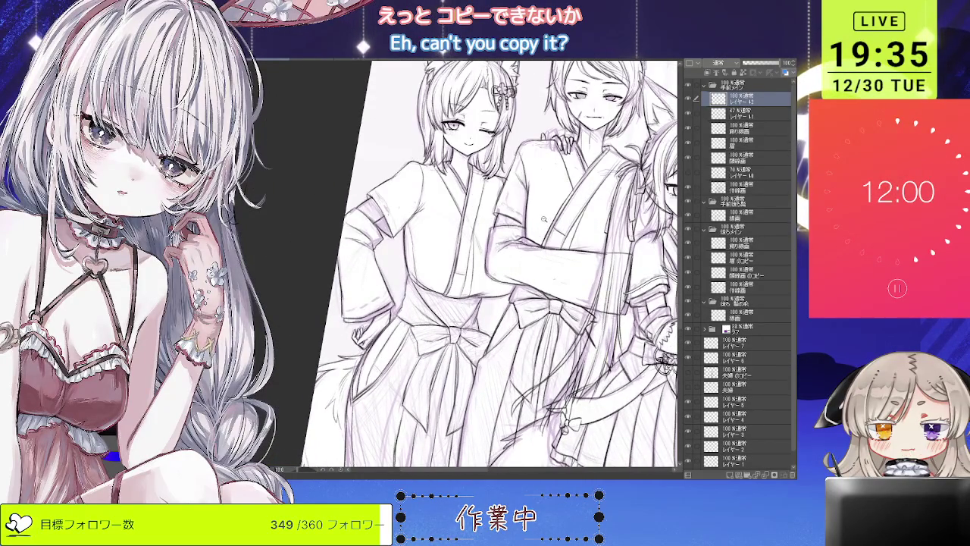
{"action": "scroll", "coordinate": [543, 217], "scroll_direction": "down", "scroll_amount": 1}
{"action": "scroll", "coordinate": [542, 217], "scroll_direction": "down", "scroll_amount": 2}
{"action": "scroll", "coordinate": [543, 217], "scroll_direction": "down", "scroll_amount": 1}
{"action": "scroll", "coordinate": [543, 216], "scroll_direction": "down", "scroll_amount": 1}
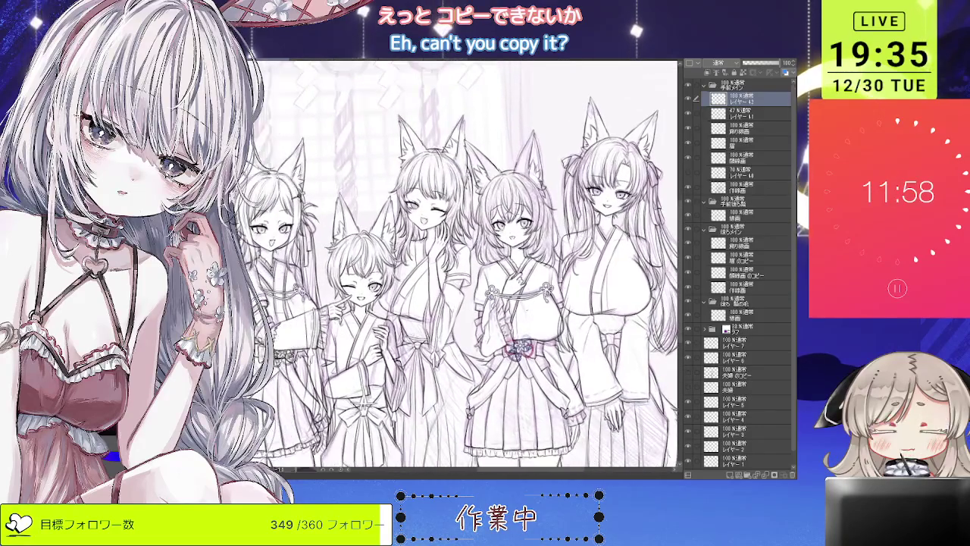
{"action": "scroll", "coordinate": [466, 266], "scroll_direction": "up", "scroll_amount": 1}
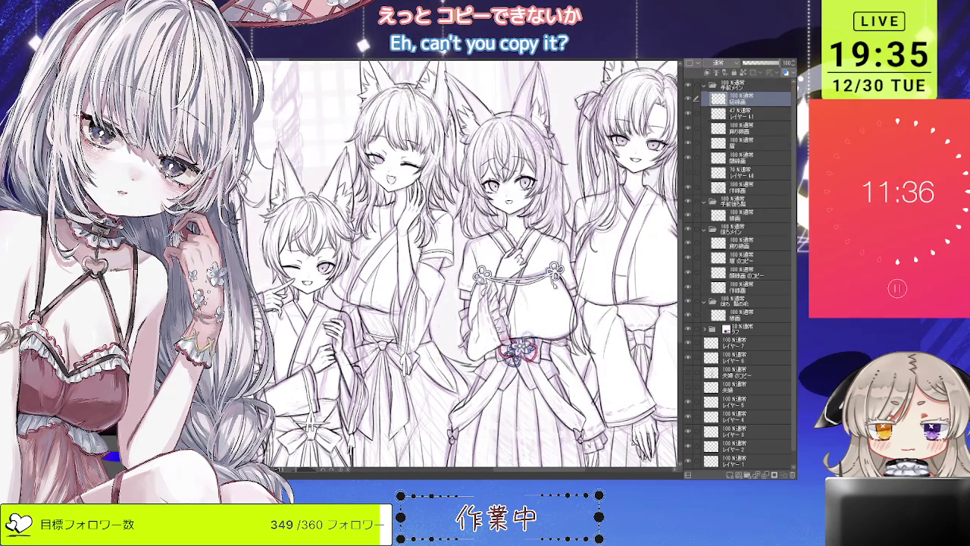
{"action": "scroll", "coordinate": [468, 266], "scroll_direction": "left", "scroll_amount": 2}
{"action": "scroll", "coordinate": [467, 265], "scroll_direction": "left", "scroll_amount": 3}
{"action": "scroll", "coordinate": [468, 265], "scroll_direction": "up", "scroll_amount": 2}
{"action": "scroll", "coordinate": [468, 266], "scroll_direction": "up", "scroll_amount": 2}
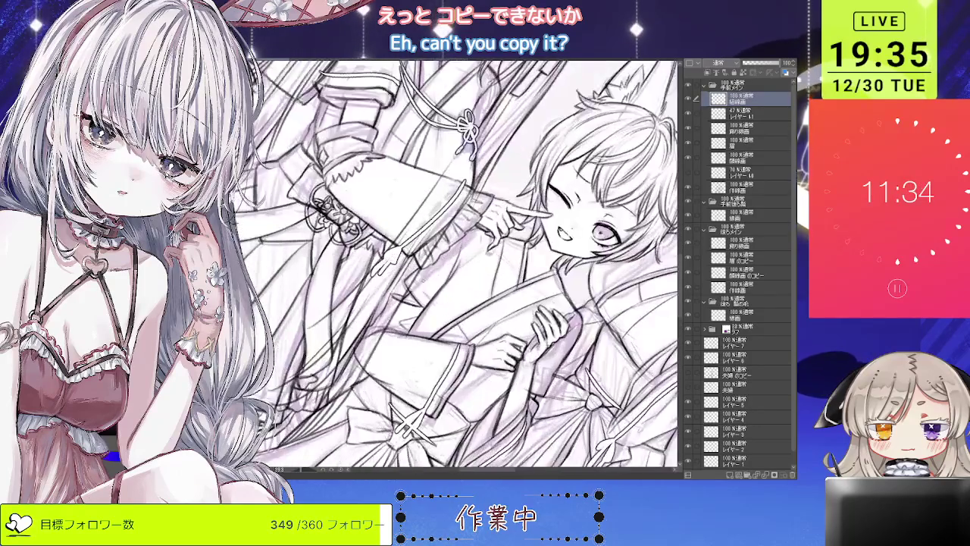
{"action": "key", "text": "asciicircum"}
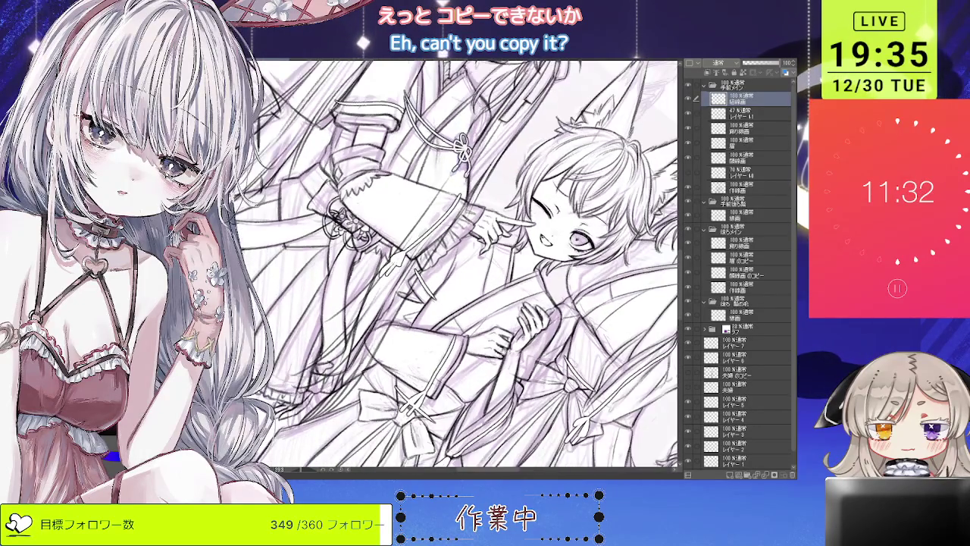
{"action": "key", "text": "asciicircum"}
{"action": "key", "text": "minus"}
{"action": "key", "text": "minus"}
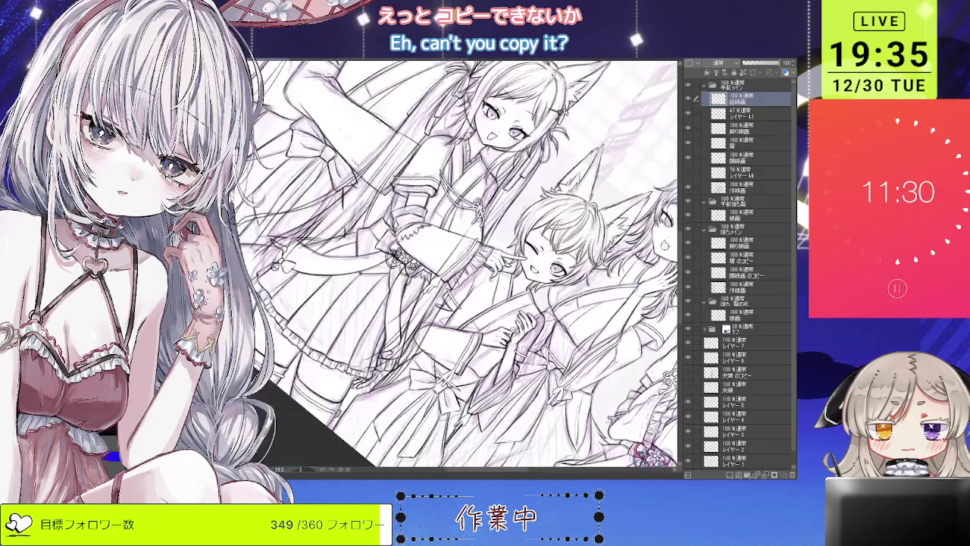
{"action": "key", "text": "minus"}
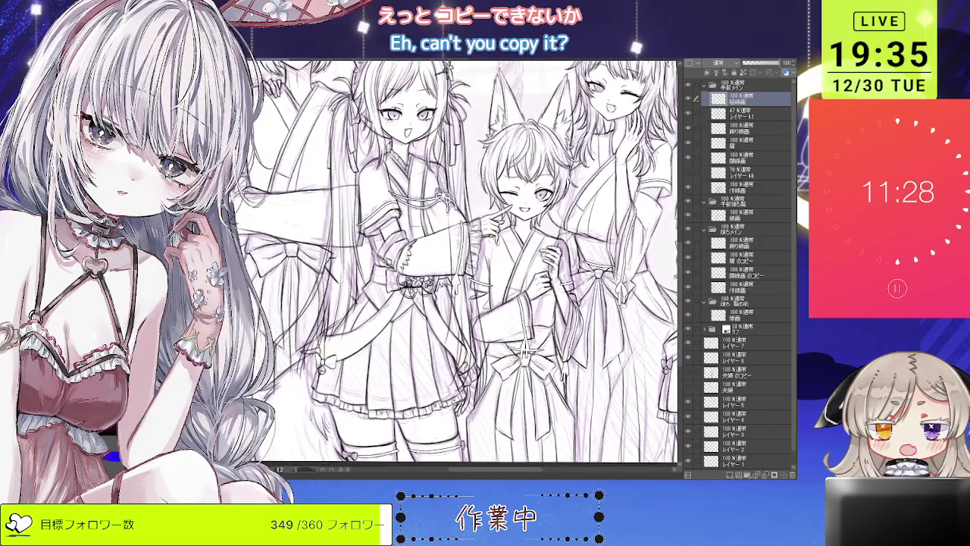
{"action": "key", "text": "minus"}
{"action": "left_click_drag", "start_coordinate": [470, 265], "coordinate": [402, 212]}
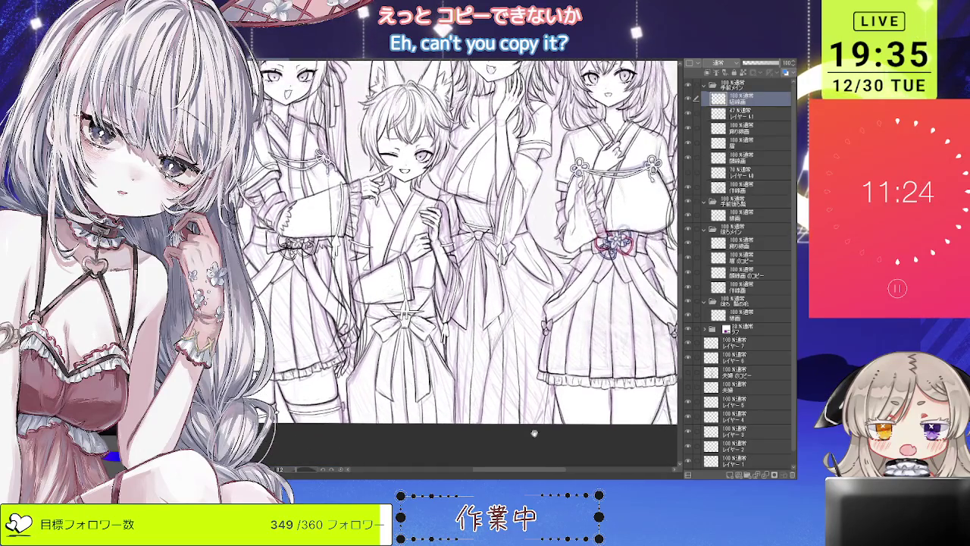
{"action": "key", "text": "minus"}
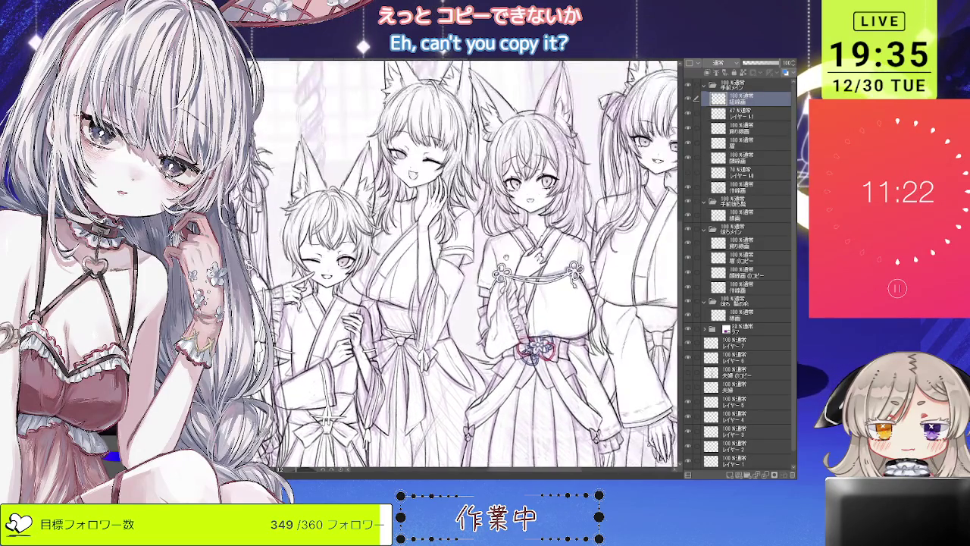
{"action": "key", "text": "plus"}
{"action": "key", "text": "plus"}
{"action": "key", "text": "plus"}
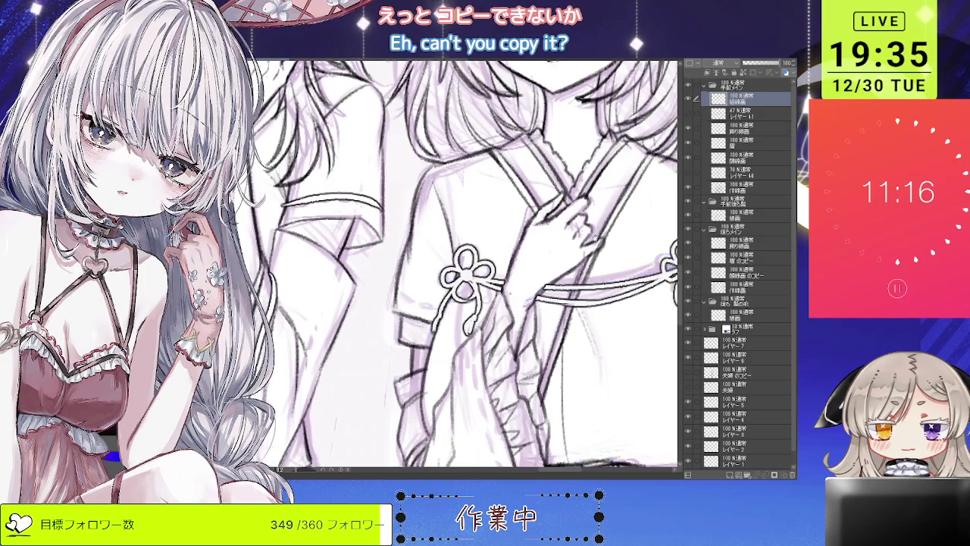
{"action": "key", "text": "minus"}
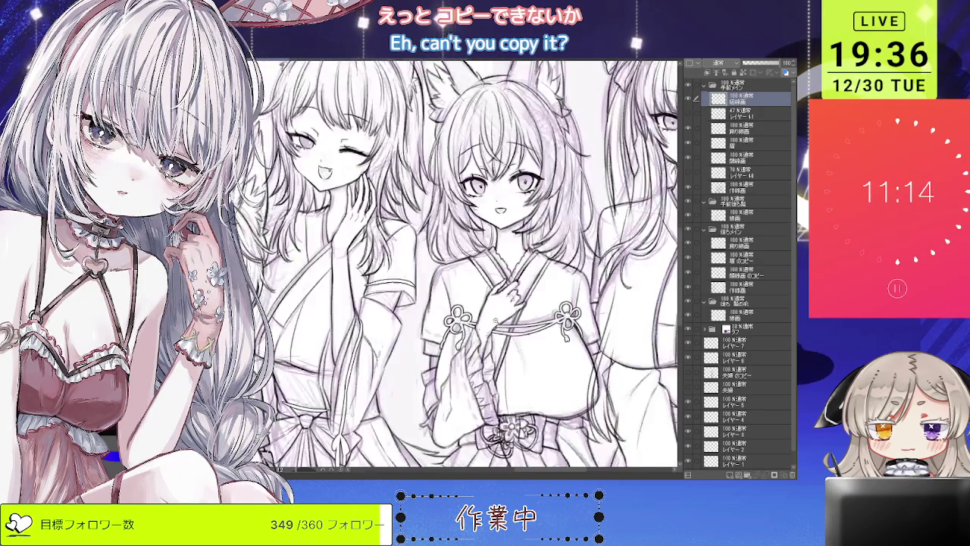
{"action": "key", "text": "plus"}
{"action": "key", "text": "minus"}
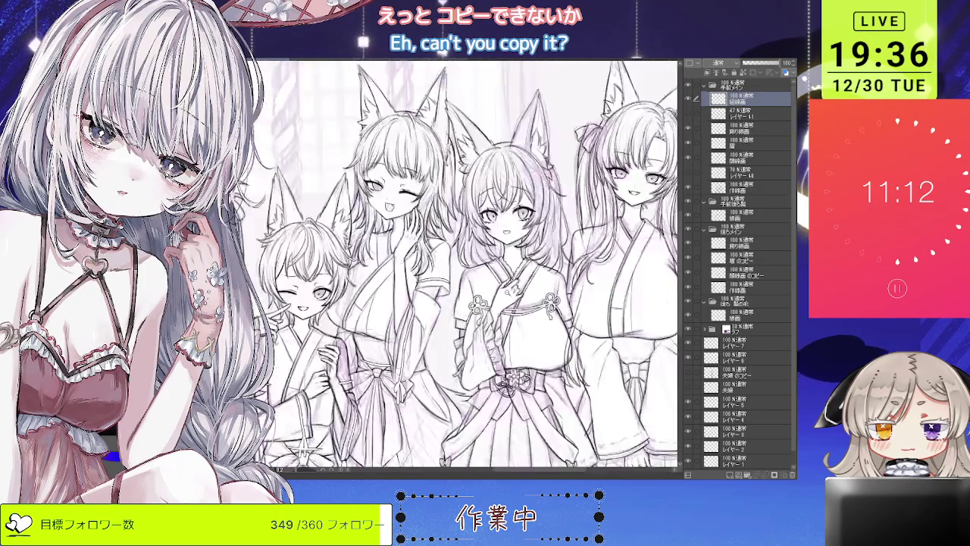
{"action": "key", "text": "plus"}
{"action": "key", "text": "plus"}
{"action": "left_click_drag", "start_coordinate": [454, 265], "coordinate": [519, 224]}
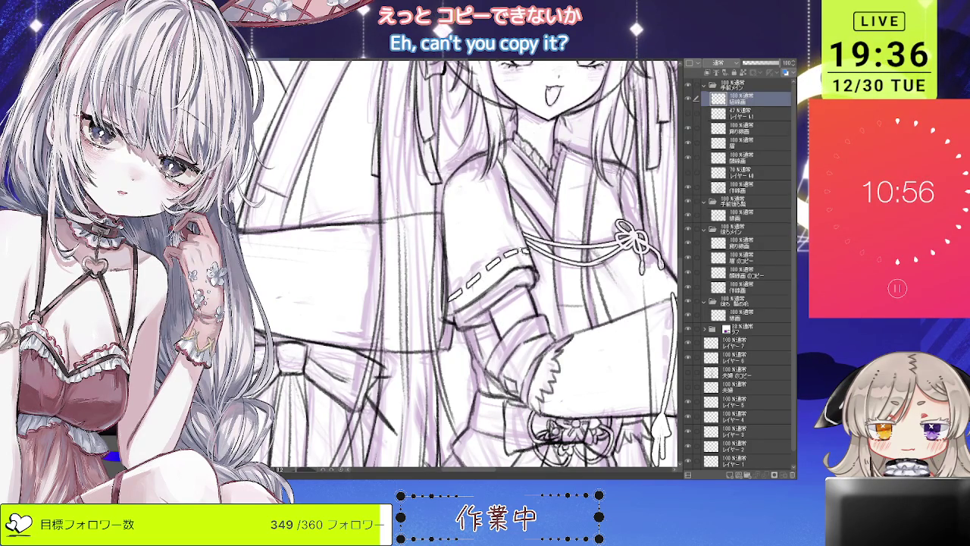
{"action": "key", "text": "ctrl+0"}
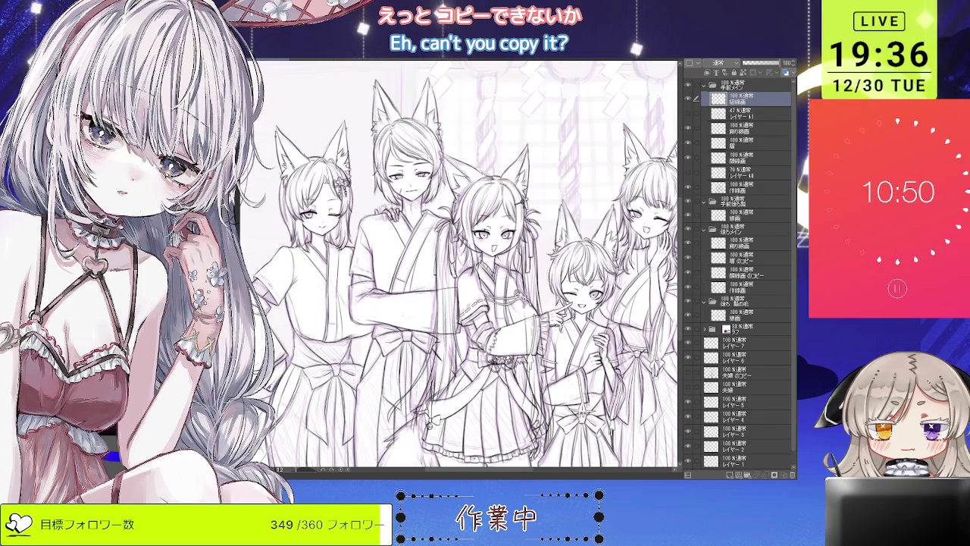
{"action": "scroll", "coordinate": [548, 360], "scroll_direction": "up", "scroll_amount": 2}
{"action": "scroll", "coordinate": [548, 361], "scroll_direction": "up", "scroll_amount": 1}
{"action": "scroll", "coordinate": [548, 361], "scroll_direction": "up", "scroll_amount": 1}
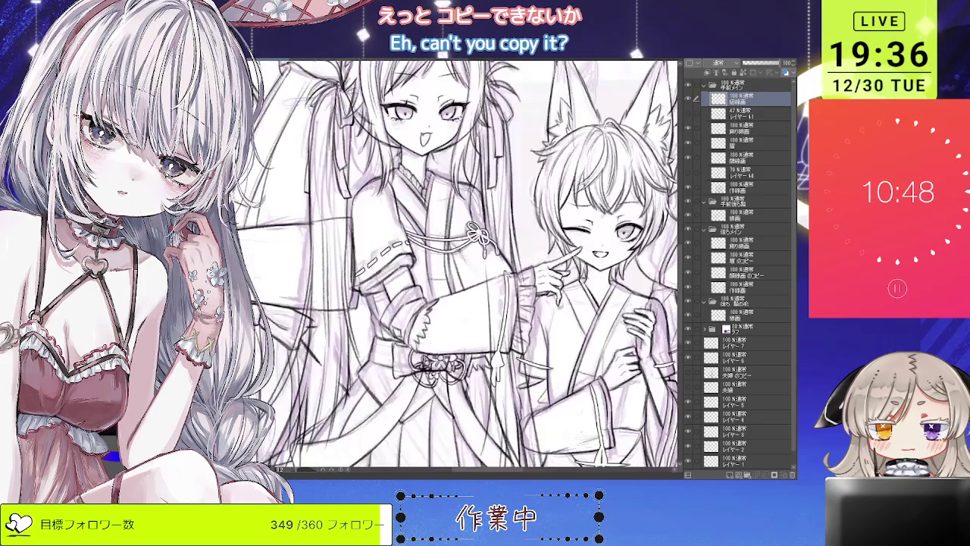
{"action": "scroll", "coordinate": [496, 265], "scroll_direction": "up", "scroll_amount": 1}
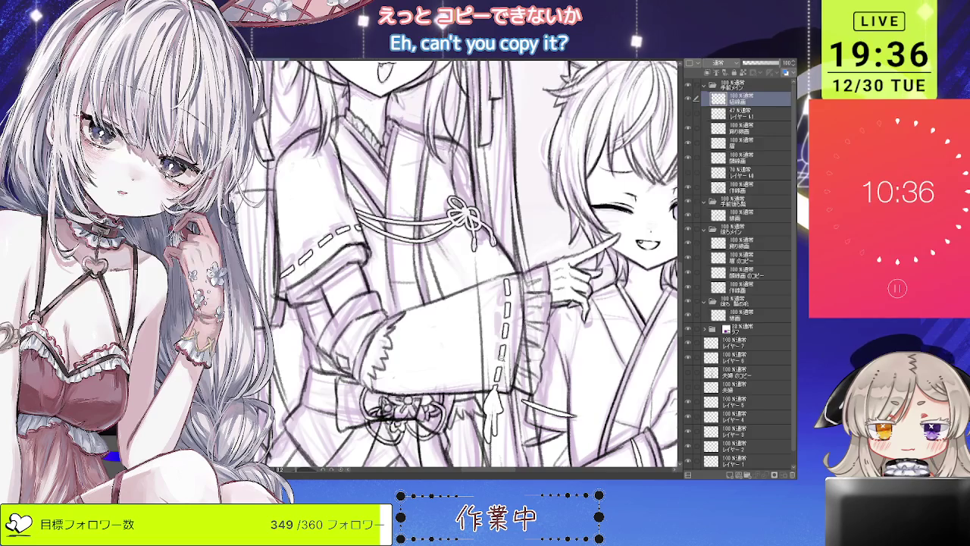
{"action": "key", "text": "ctrl+0"}
{"action": "key", "text": "ctrl+alt+0"}
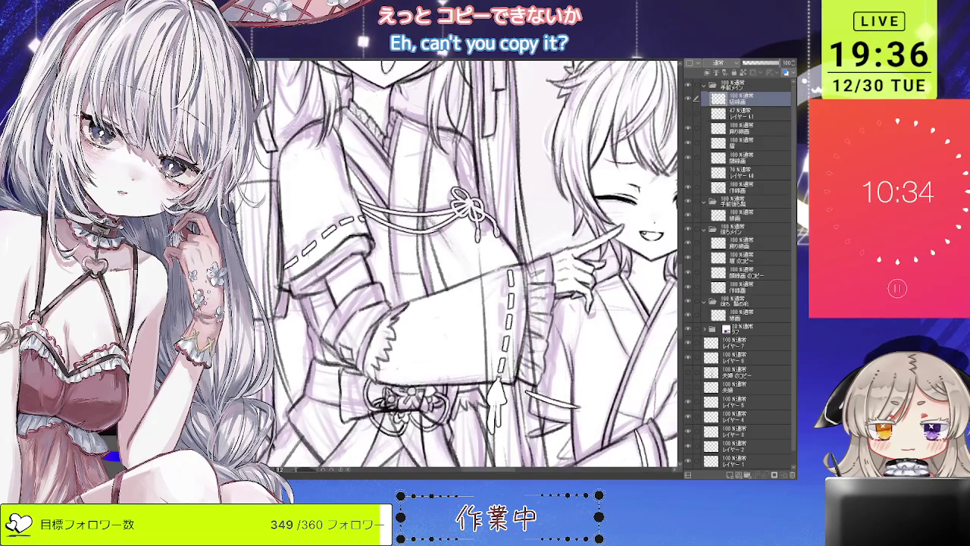
{"action": "scroll", "coordinate": [496, 398], "scroll_direction": "down", "scroll_amount": 3}
{"action": "scroll", "coordinate": [496, 398], "scroll_direction": "down", "scroll_amount": 2}
{"action": "scroll", "coordinate": [497, 398], "scroll_direction": "down", "scroll_amount": 1}
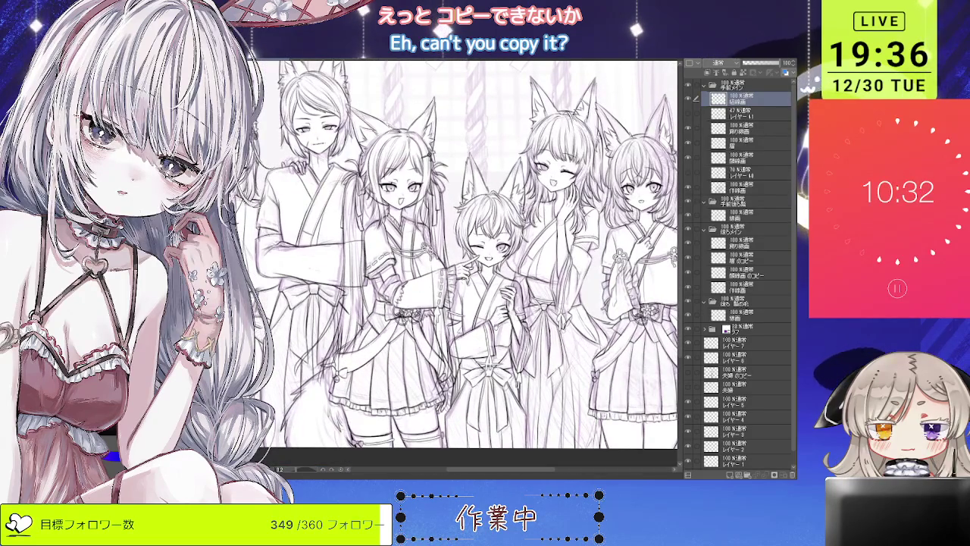
- Zoom in on the frilled skirt and thigh bands, then zoom back out
{"action": "scroll", "coordinate": [450, 350], "scroll_direction": "up", "scroll_amount": 2}
{"action": "scroll", "coordinate": [450, 351], "scroll_direction": "up", "scroll_amount": 1}
{"action": "scroll", "coordinate": [495, 331], "scroll_direction": "up", "scroll_amount": 1}
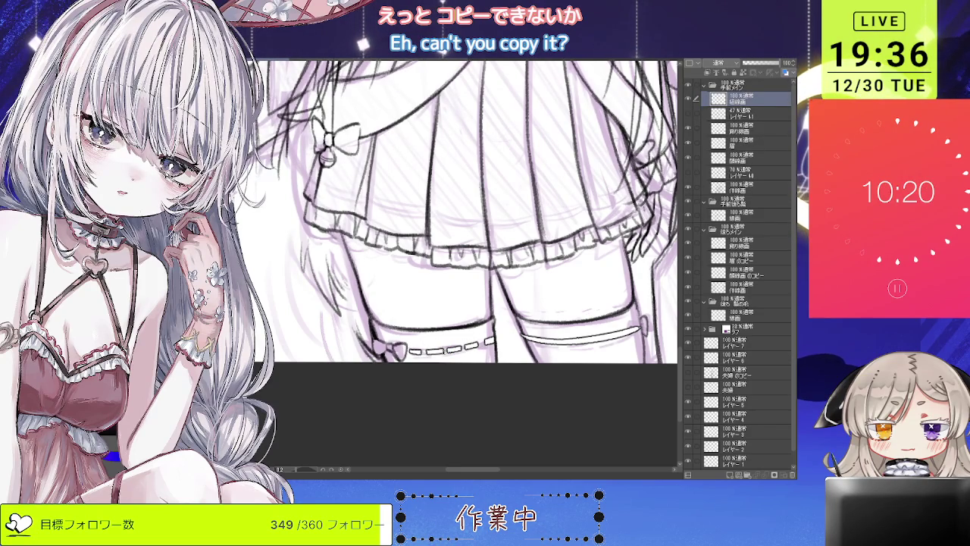
{"action": "scroll", "coordinate": [460, 212], "scroll_direction": "down", "scroll_amount": 1}
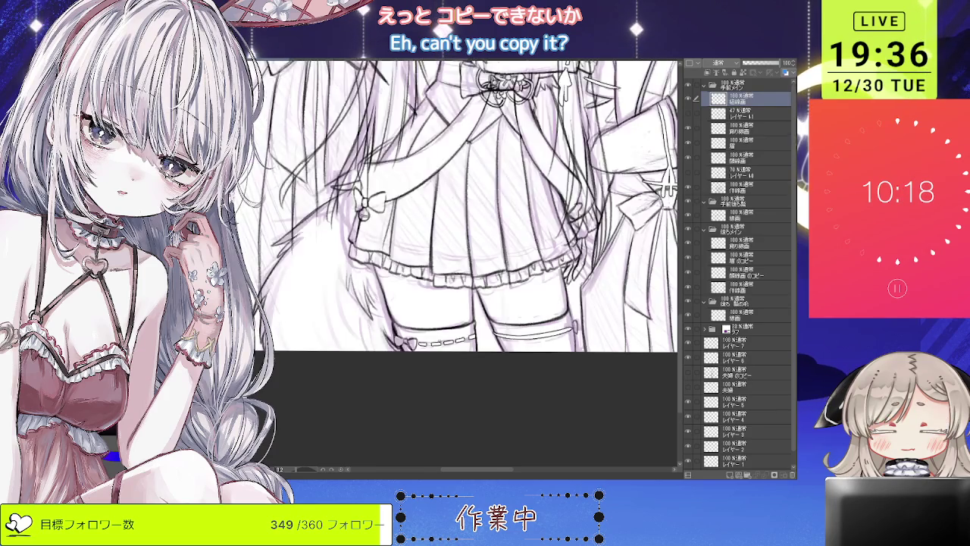
{"action": "scroll", "coordinate": [460, 212], "scroll_direction": "down", "scroll_amount": 1}
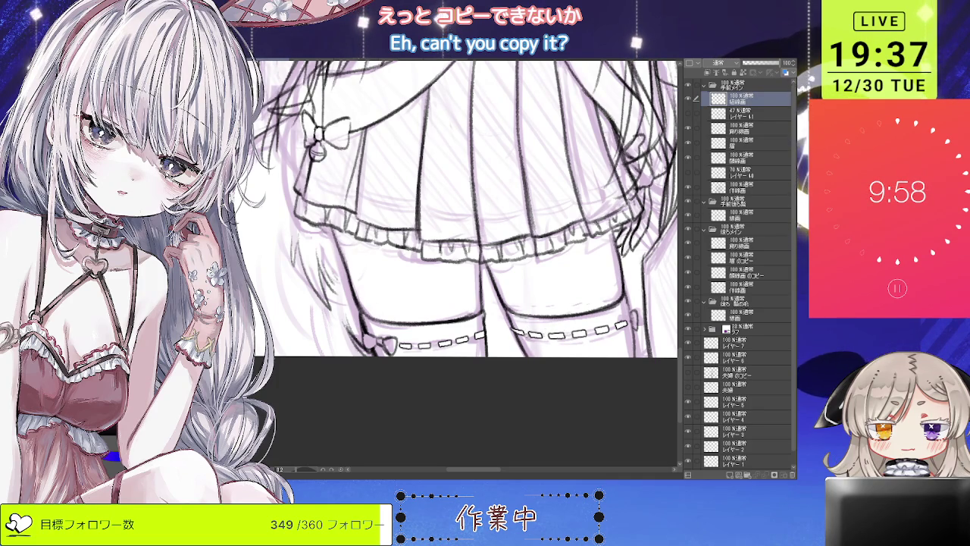
{"action": "scroll", "coordinate": [455, 228], "scroll_direction": "down", "scroll_amount": 3}
{"action": "scroll", "coordinate": [454, 227], "scroll_direction": "down", "scroll_amount": 3}
{"action": "scroll", "coordinate": [455, 227], "scroll_direction": "down", "scroll_amount": 1}
{"action": "scroll", "coordinate": [454, 227], "scroll_direction": "up", "scroll_amount": 2}
{"action": "scroll", "coordinate": [454, 235], "scroll_direction": "down", "scroll_amount": 1}
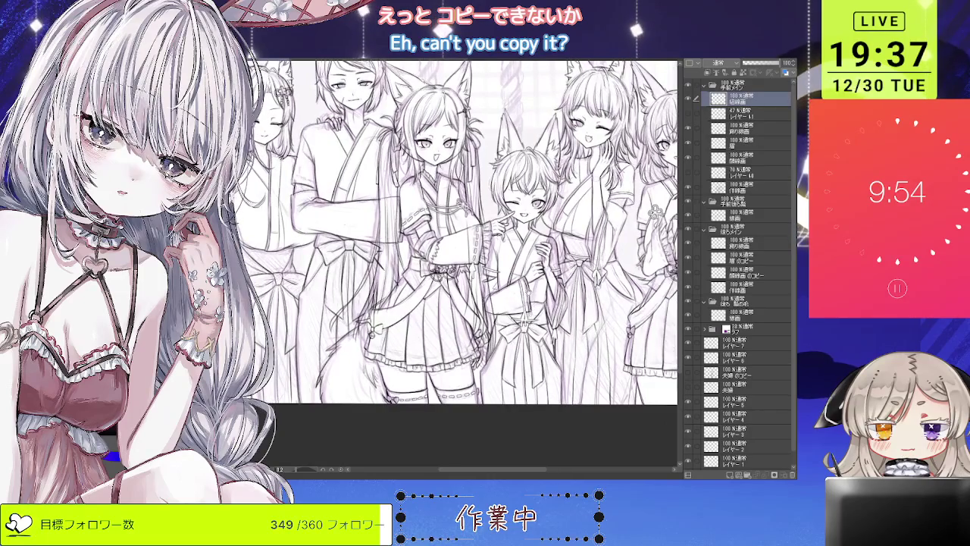
{"action": "scroll", "coordinate": [455, 235], "scroll_direction": "right", "scroll_amount": 3}
{"action": "scroll", "coordinate": [455, 250], "scroll_direction": "right", "scroll_amount": 2}
{"action": "scroll", "coordinate": [455, 250], "scroll_direction": "right", "scroll_amount": 2}
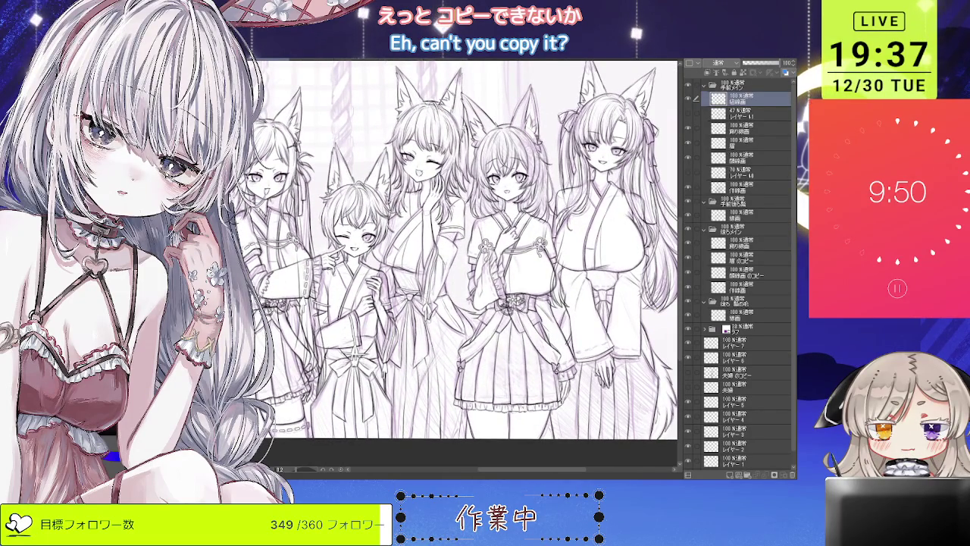
{"action": "scroll", "coordinate": [477, 272], "scroll_direction": "up", "scroll_amount": 3}
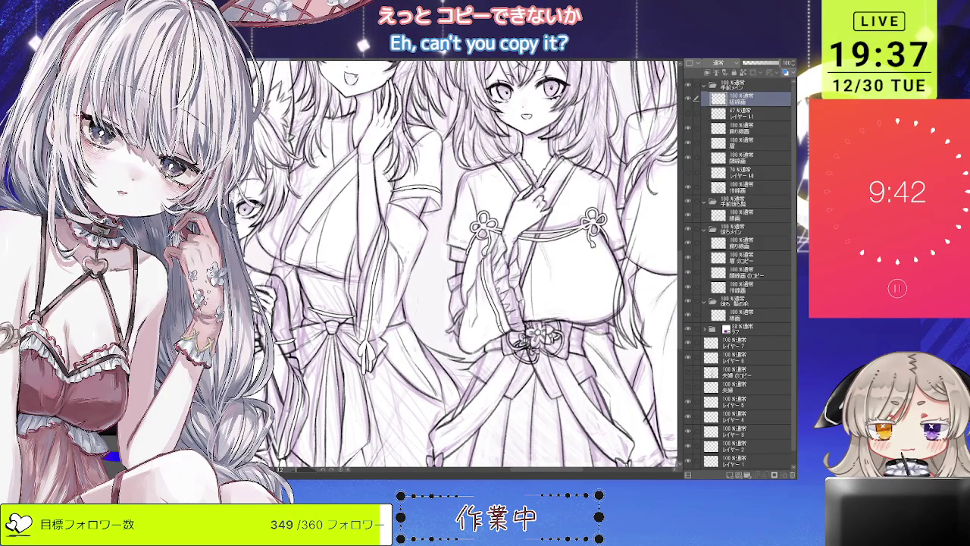
{"action": "scroll", "coordinate": [456, 265], "scroll_direction": "down", "scroll_amount": 3}
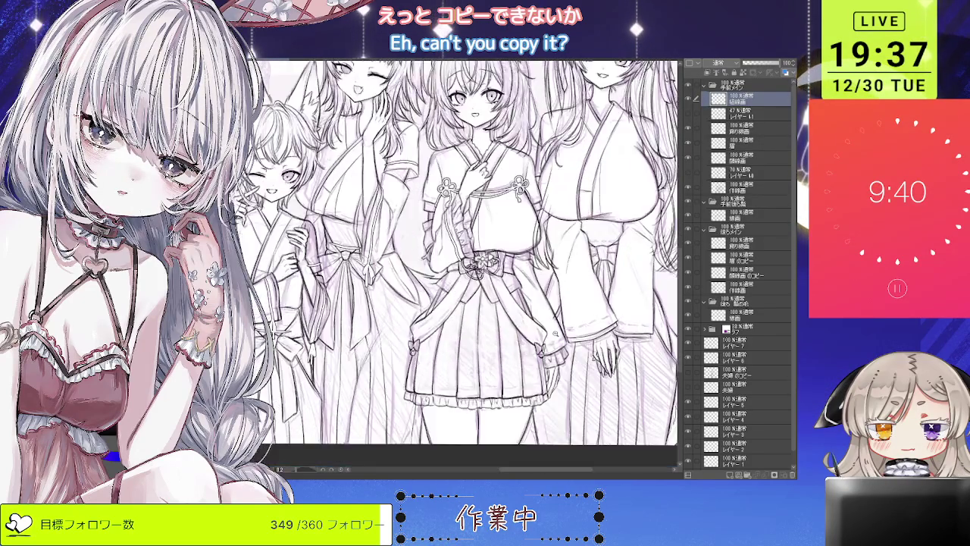
{"action": "scroll", "coordinate": [551, 341], "scroll_direction": "up", "scroll_amount": 3}
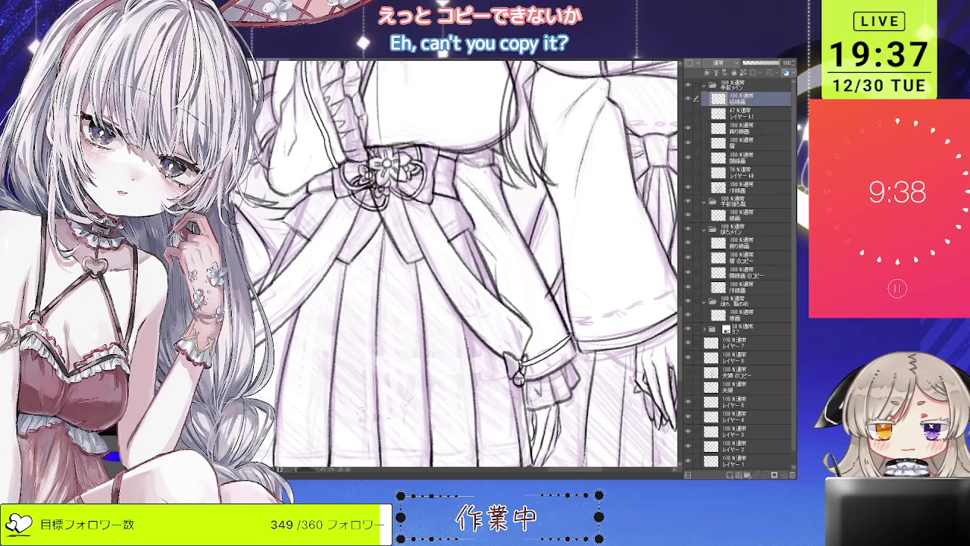
{"action": "scroll", "coordinate": [546, 347], "scroll_direction": "down", "scroll_amount": 3}
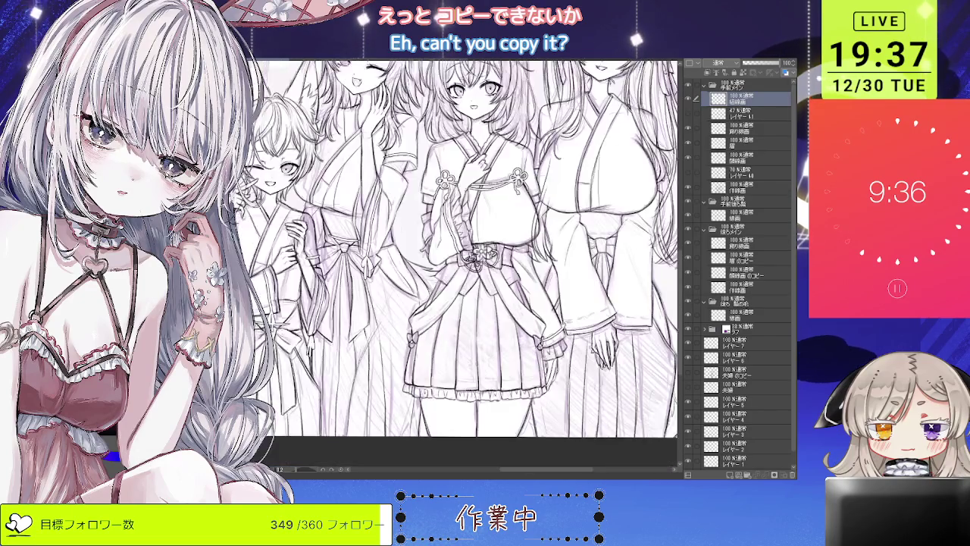
{"action": "scroll", "coordinate": [581, 346], "scroll_direction": "up", "scroll_amount": 3}
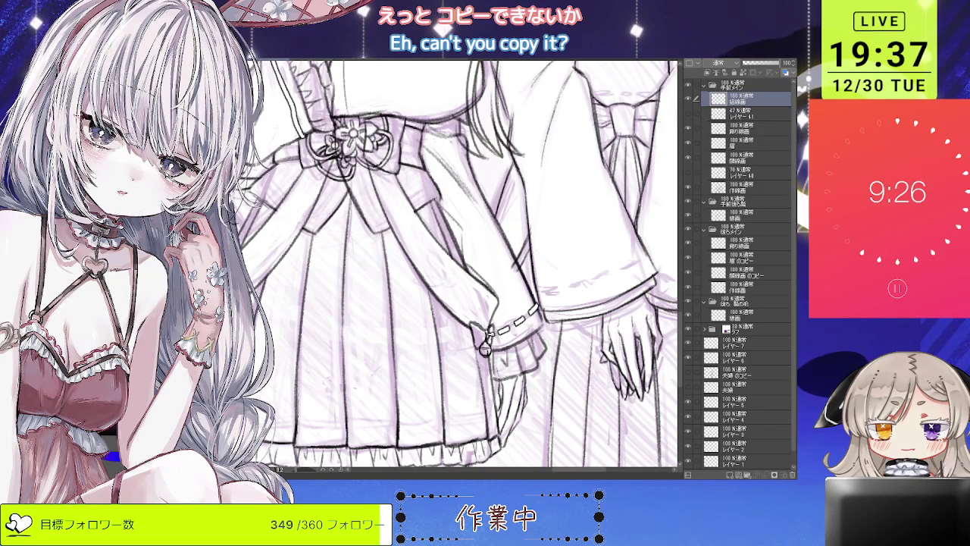
{"action": "scroll", "coordinate": [455, 265], "scroll_direction": "down", "scroll_amount": 5}
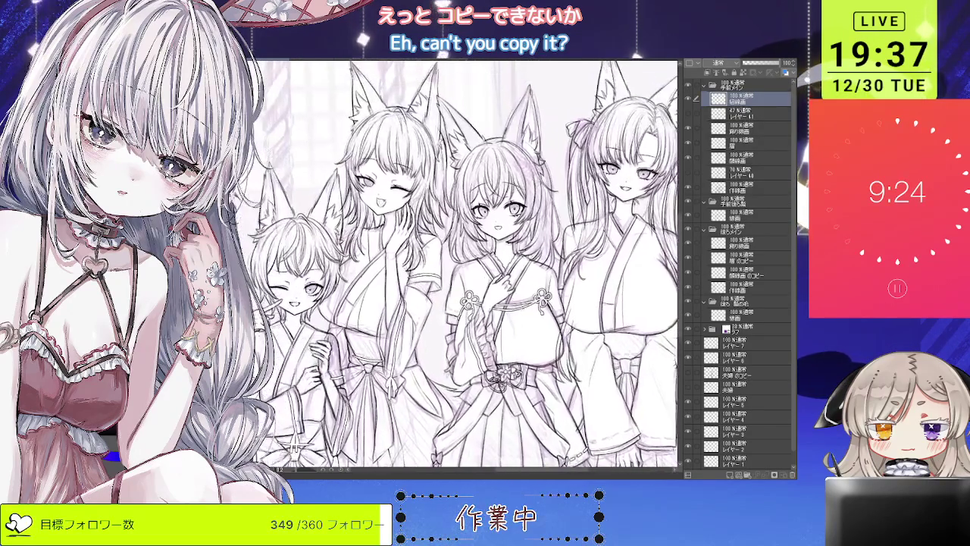
{"action": "scroll", "coordinate": [454, 265], "scroll_direction": "down", "scroll_amount": 1}
{"action": "scroll", "coordinate": [492, 296], "scroll_direction": "up", "scroll_amount": 5}
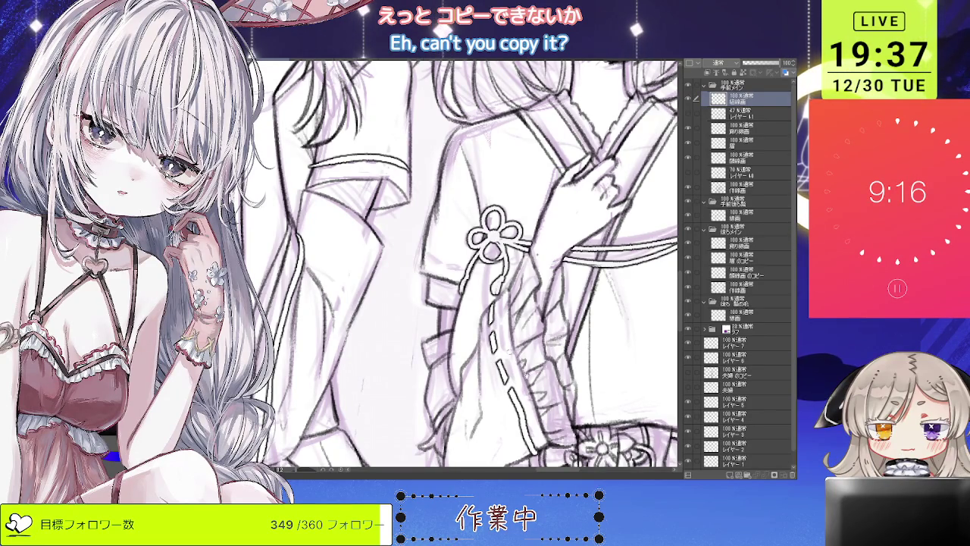
{"action": "scroll", "coordinate": [470, 265], "scroll_direction": "down", "scroll_amount": 2}
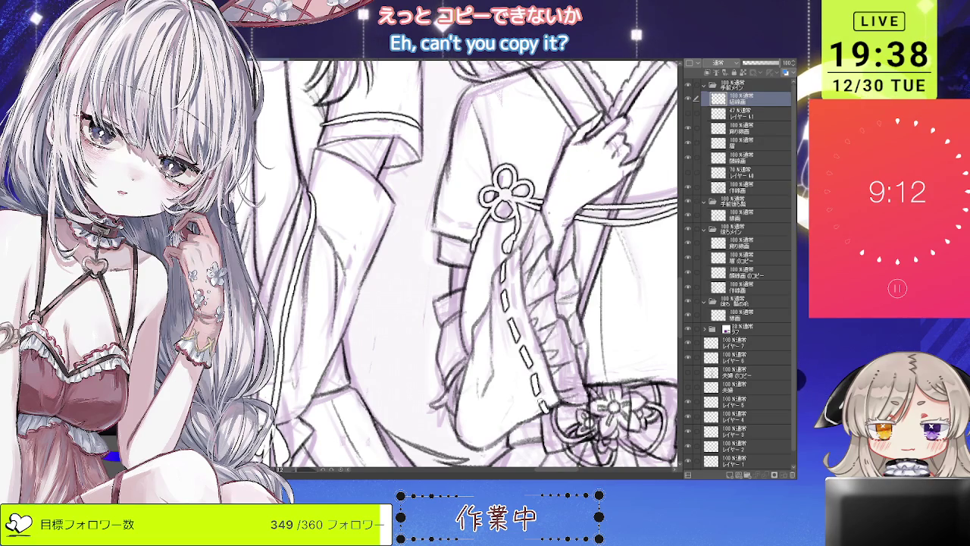
{"action": "scroll", "coordinate": [554, 349], "scroll_direction": "down", "scroll_amount": 2}
{"action": "scroll", "coordinate": [470, 265], "scroll_direction": "down", "scroll_amount": 2}
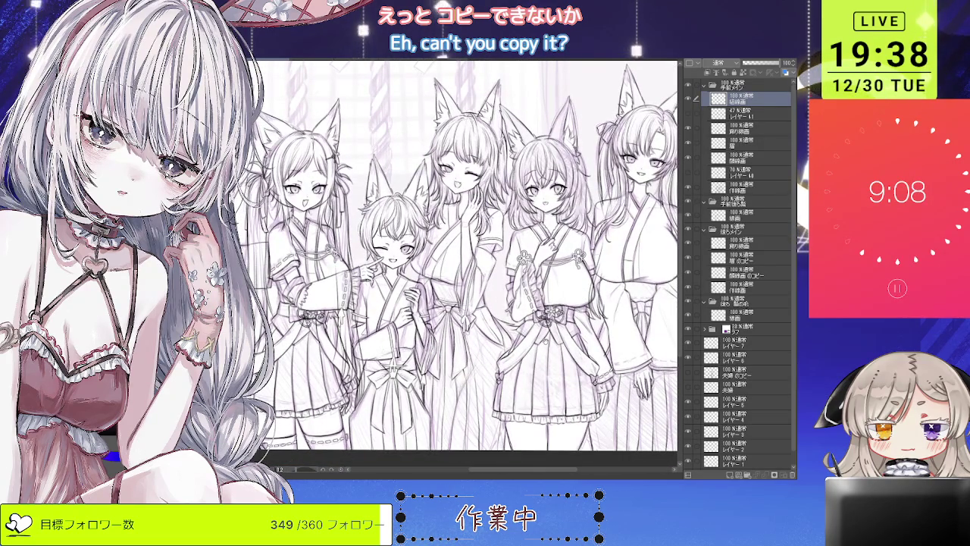
- Zoom in and out around the small centre girl's face to inspect it
{"action": "scroll", "coordinate": [362, 295], "scroll_direction": "up", "scroll_amount": 1}
{"action": "scroll", "coordinate": [361, 295], "scroll_direction": "up", "scroll_amount": 1}
{"action": "scroll", "coordinate": [361, 295], "scroll_direction": "up", "scroll_amount": 1}
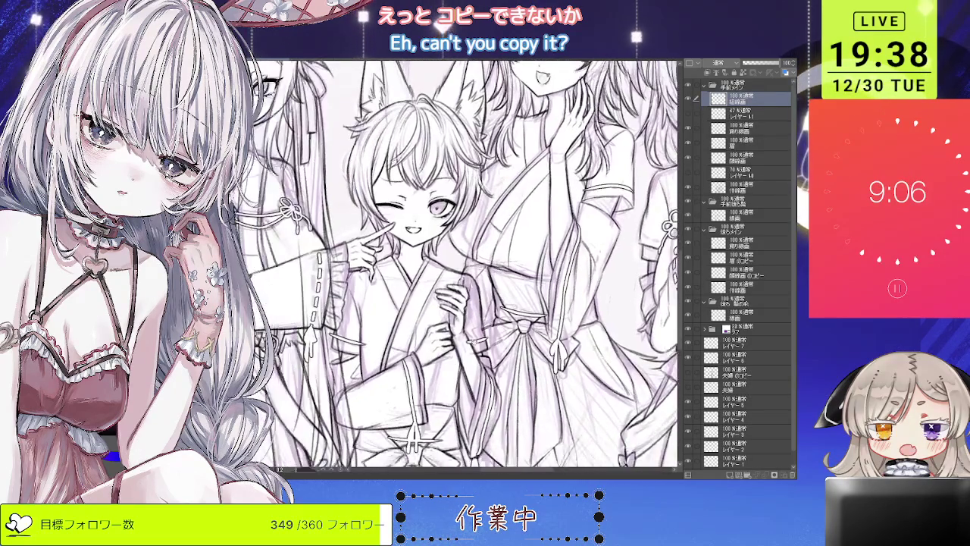
{"action": "scroll", "coordinate": [453, 296], "scroll_direction": "up", "scroll_amount": 1}
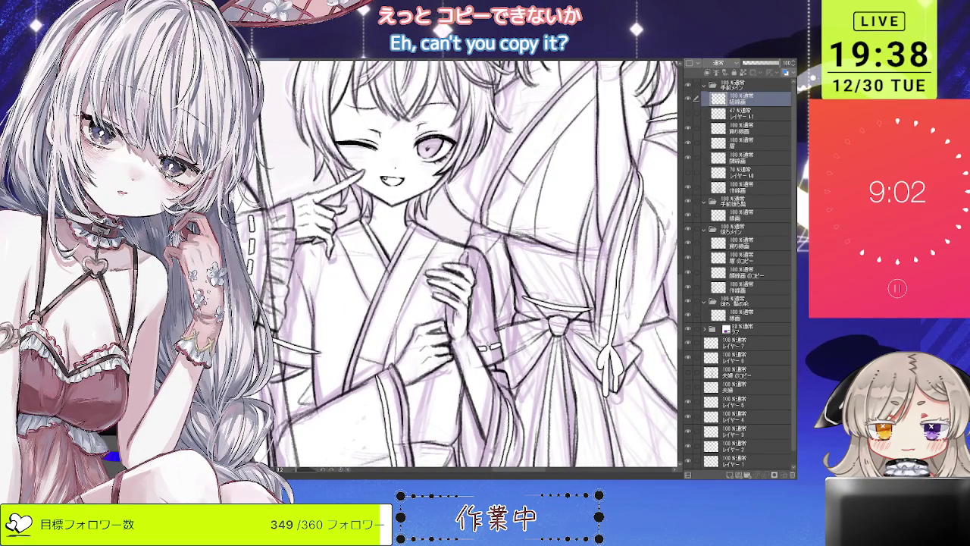
{"action": "scroll", "coordinate": [398, 428], "scroll_direction": "down", "scroll_amount": 2}
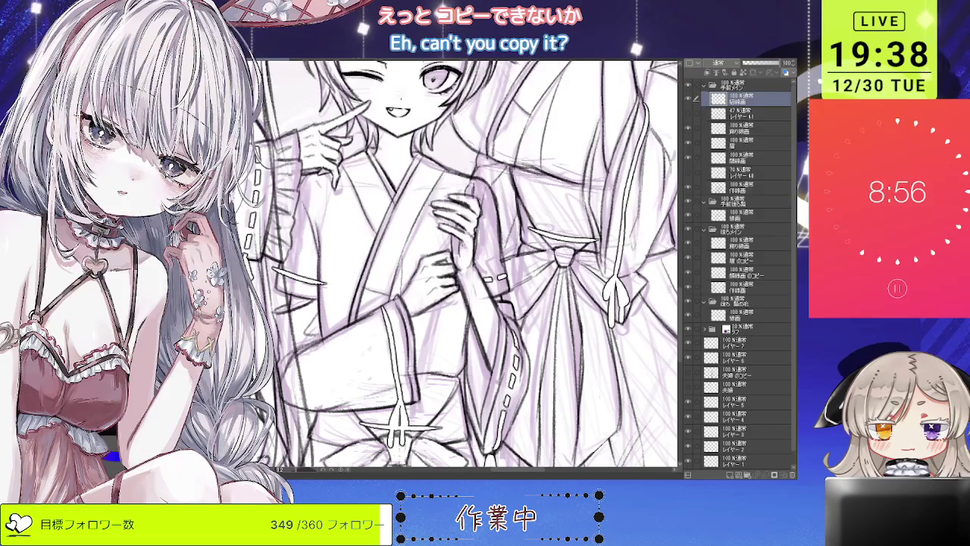
{"action": "scroll", "coordinate": [457, 264], "scroll_direction": "down", "scroll_amount": 1}
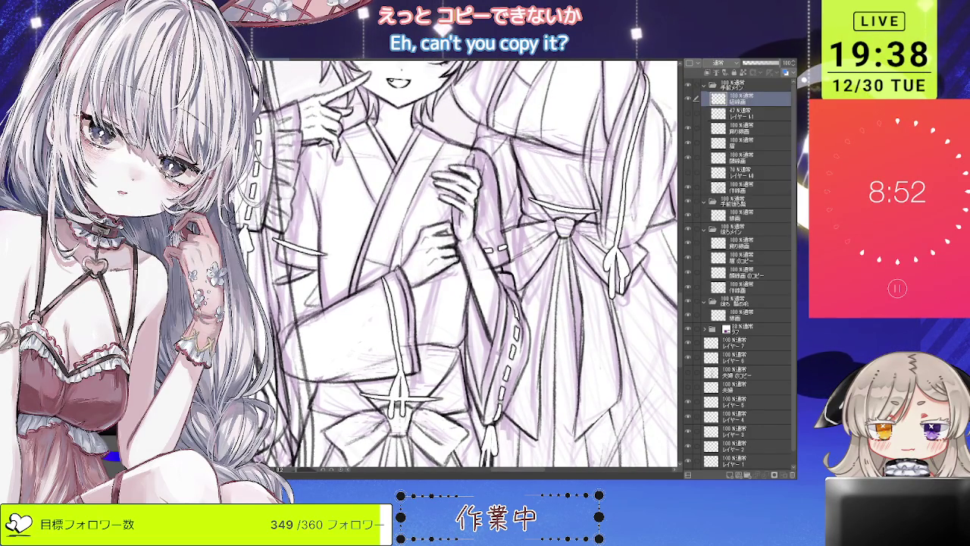
{"action": "scroll", "coordinate": [469, 265], "scroll_direction": "down", "scroll_amount": 5}
{"action": "scroll", "coordinate": [470, 266], "scroll_direction": "up", "scroll_amount": 3}
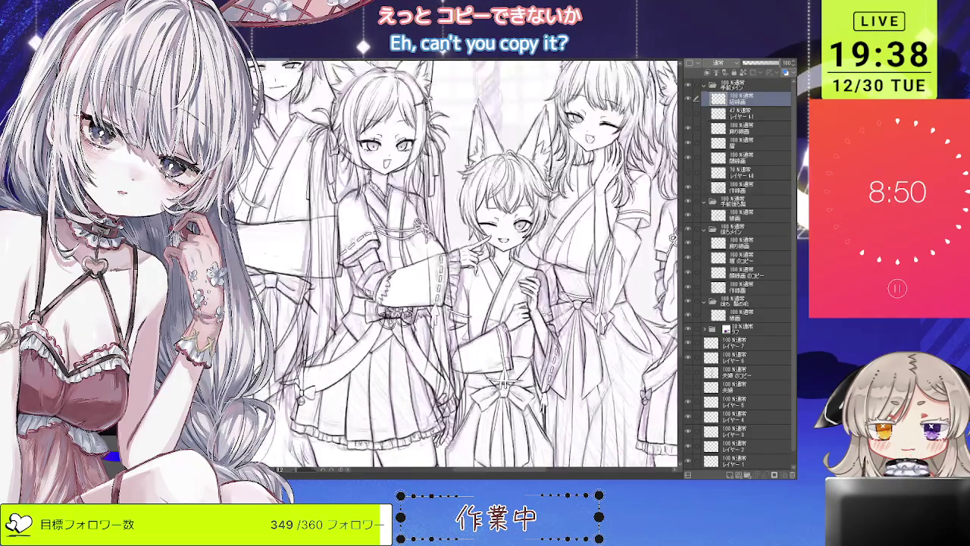
{"action": "scroll", "coordinate": [470, 265], "scroll_direction": "up", "scroll_amount": 3}
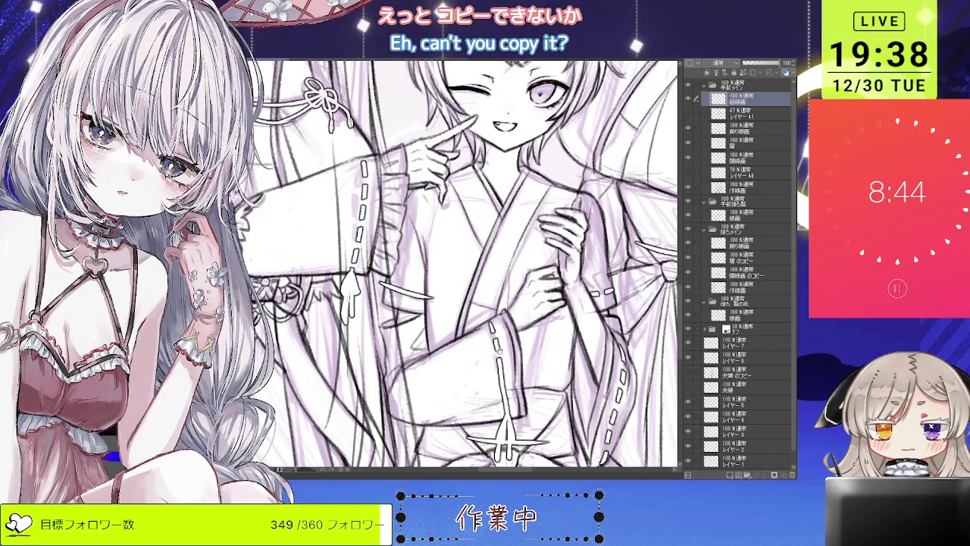
{"action": "scroll", "coordinate": [455, 266], "scroll_direction": "down", "scroll_amount": 1}
{"action": "scroll", "coordinate": [454, 265], "scroll_direction": "down", "scroll_amount": 1}
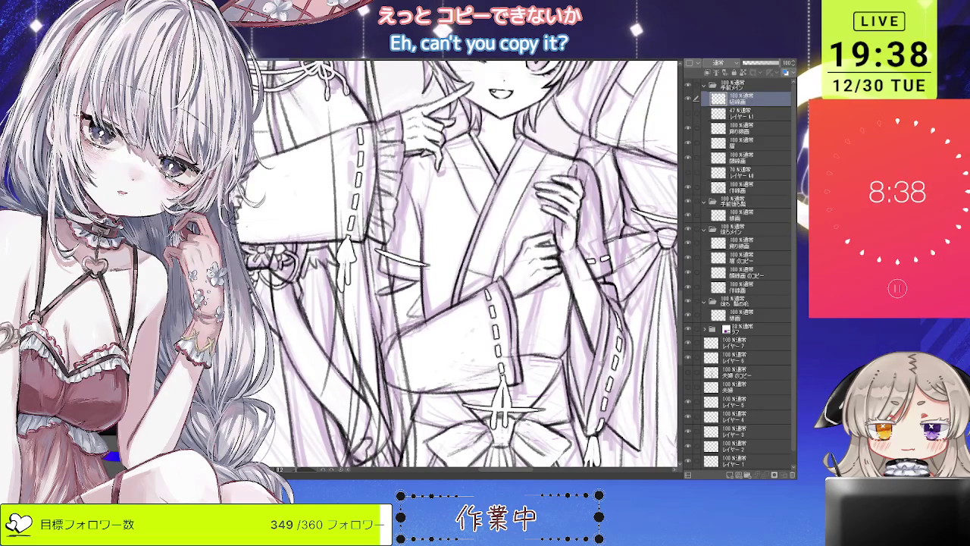
{"action": "scroll", "coordinate": [454, 265], "scroll_direction": "down", "scroll_amount": 3}
{"action": "scroll", "coordinate": [455, 266], "scroll_direction": "up", "scroll_amount": 3}
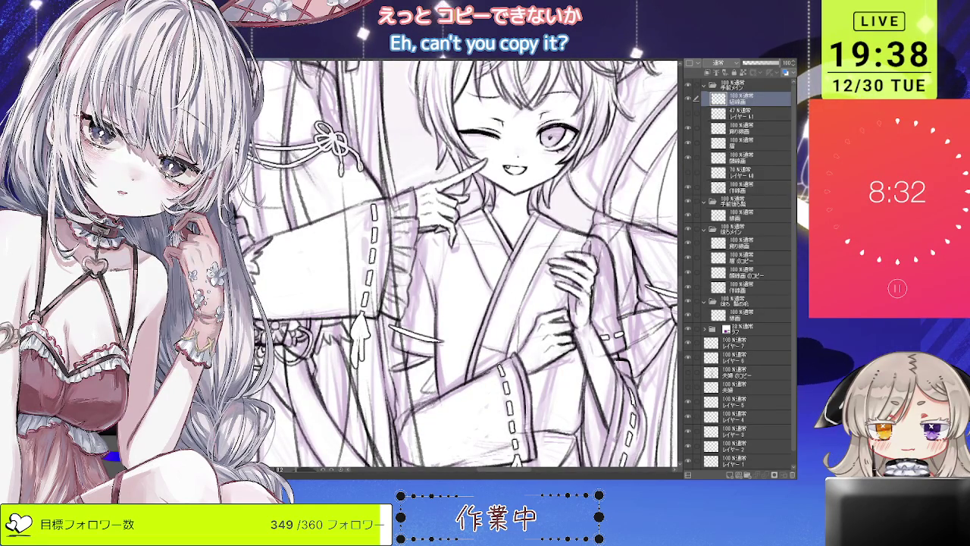
{"action": "scroll", "coordinate": [454, 265], "scroll_direction": "down", "scroll_amount": 3}
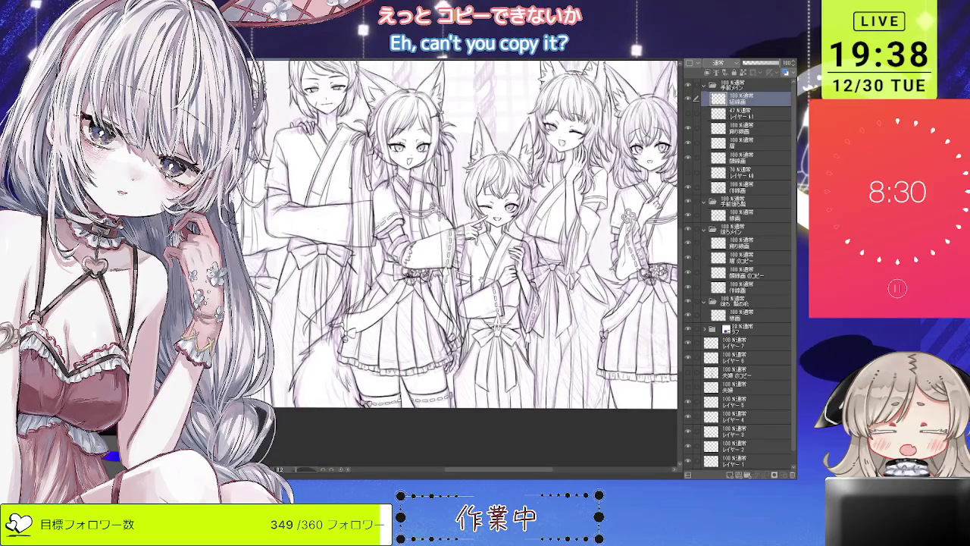
{"action": "scroll", "coordinate": [470, 337], "scroll_direction": "up", "scroll_amount": 1}
{"action": "scroll", "coordinate": [470, 338], "scroll_direction": "up", "scroll_amount": 2}
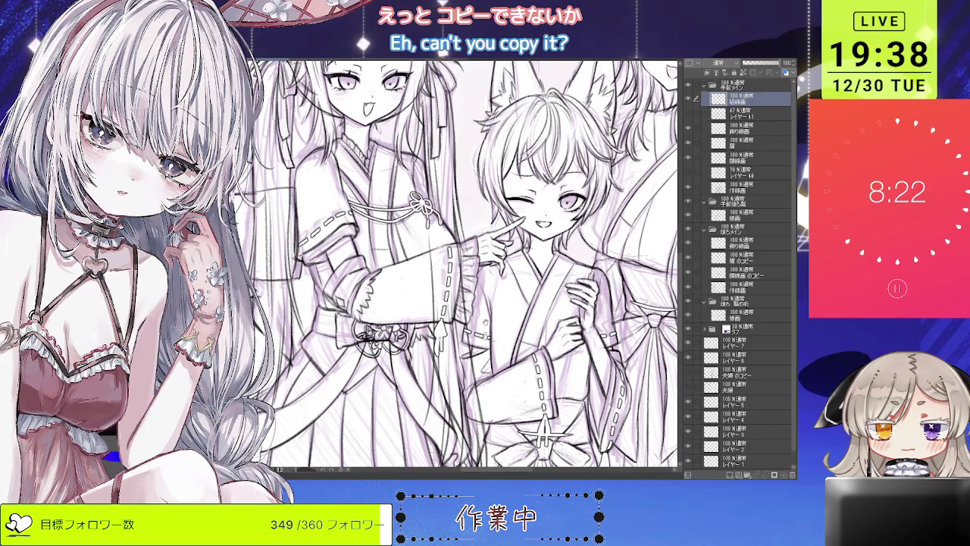
{"action": "scroll", "coordinate": [481, 311], "scroll_direction": "down", "scroll_amount": 3}
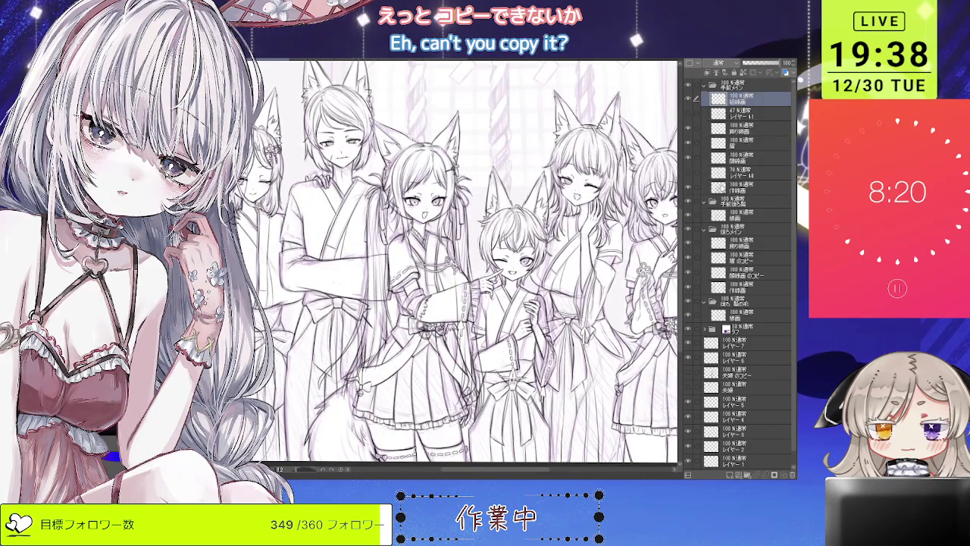
- Select another line-art layer, pan across the group, and undo to restore her wink
{"action": "left_click", "coordinate": [751, 187]}
{"action": "scroll", "coordinate": [500, 296], "scroll_direction": "up", "scroll_amount": 3}
{"action": "scroll", "coordinate": [493, 318], "scroll_direction": "up", "scroll_amount": 2}
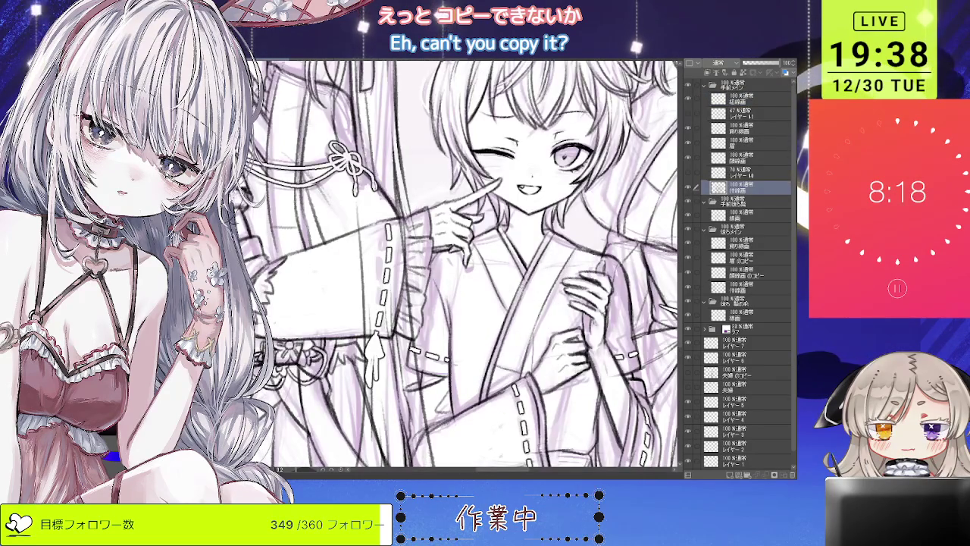
{"action": "scroll", "coordinate": [523, 288], "scroll_direction": "down", "scroll_amount": 2}
{"action": "scroll", "coordinate": [523, 288], "scroll_direction": "down", "scroll_amount": 2}
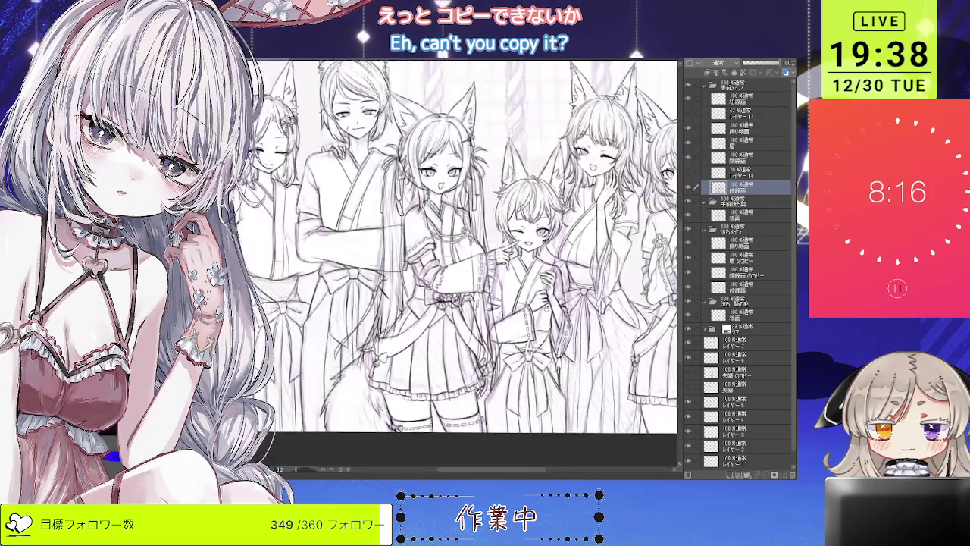
{"action": "left_click_drag", "start_coordinate": [523, 250], "coordinate": [402, 273]}
{"action": "mouse_move", "coordinate": [516, 308]}
{"action": "left_mouse_down"}
{"action": "mouse_move", "coordinate": [602, 296]}
{"action": "mouse_move", "coordinate": [561, 313]}
{"action": "left_mouse_up"}
{"action": "key", "text": "ctrl+z"}
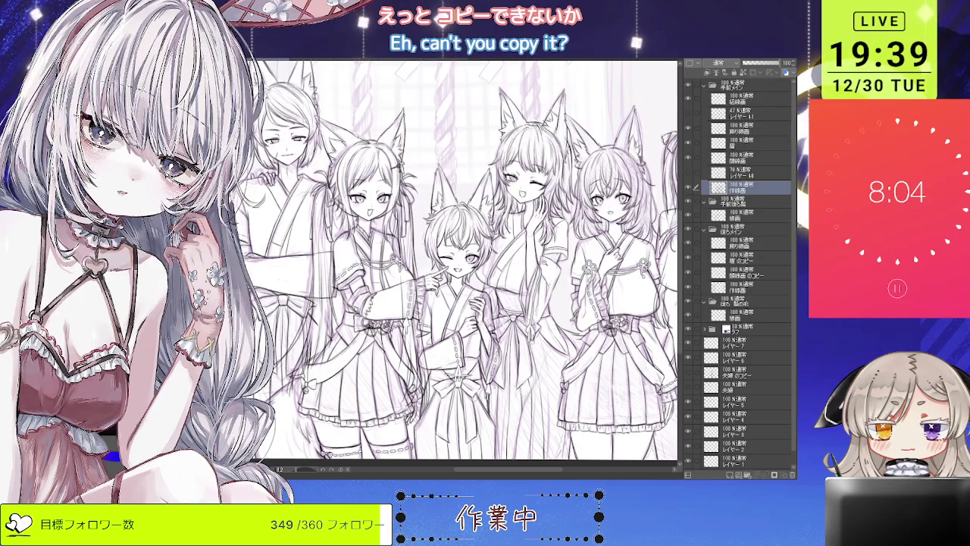
- Make 切線画 the active layer and zoom out to the whole group
{"action": "scroll", "coordinate": [454, 258], "scroll_direction": "down", "scroll_amount": 3}
{"action": "scroll", "coordinate": [455, 258], "scroll_direction": "down", "scroll_amount": 3}
{"action": "scroll", "coordinate": [455, 257], "scroll_direction": "up", "scroll_amount": 1}
{"action": "scroll", "coordinate": [455, 258], "scroll_direction": "up", "scroll_amount": 1}
{"action": "scroll", "coordinate": [455, 258], "scroll_direction": "up", "scroll_amount": 1}
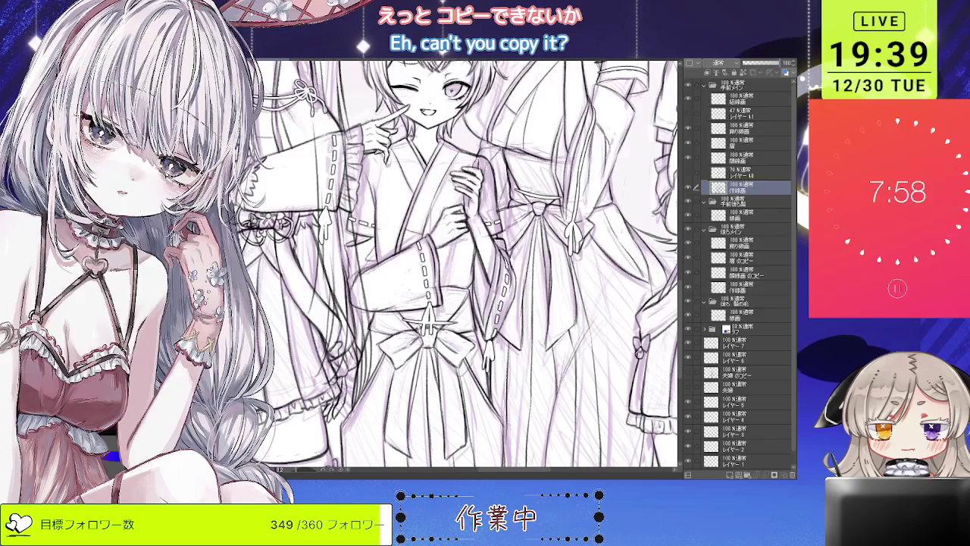
{"action": "scroll", "coordinate": [679, 152], "scroll_direction": "down", "scroll_amount": 3}
{"action": "scroll", "coordinate": [680, 152], "scroll_direction": "down", "scroll_amount": 3}
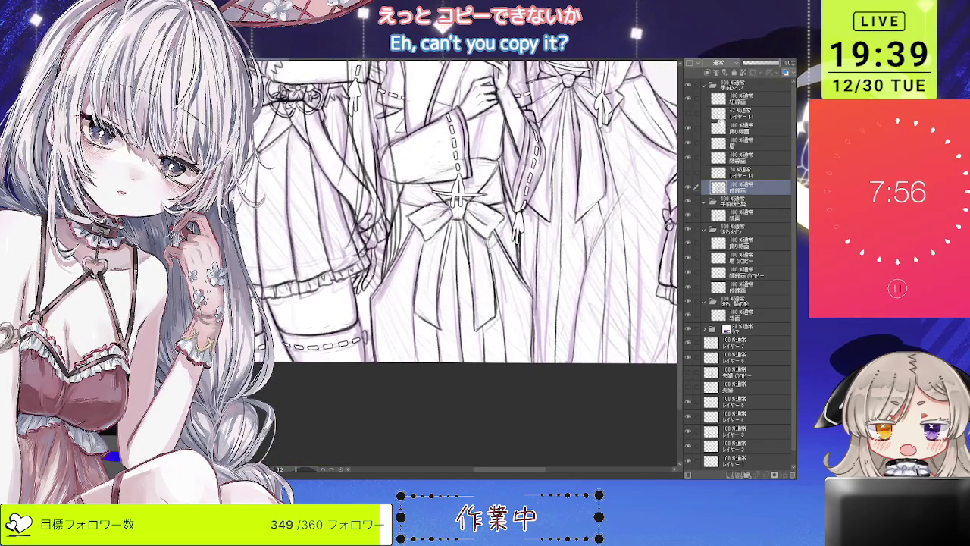
{"action": "left_click", "coordinate": [436, 205], "text": "ctrl+shift"}
{"action": "scroll", "coordinate": [436, 205], "scroll_direction": "up", "scroll_amount": 1}
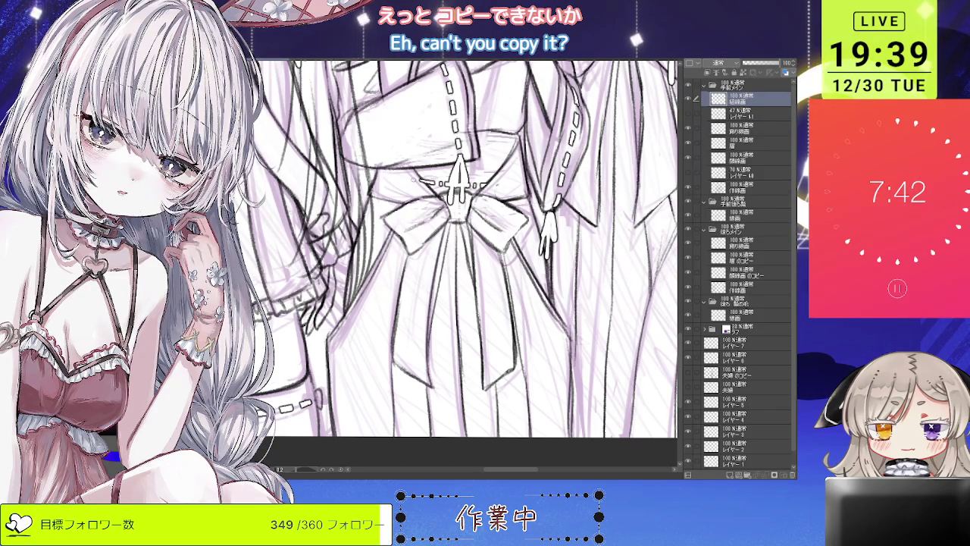
{"action": "key", "text": "ctrl+minus"}
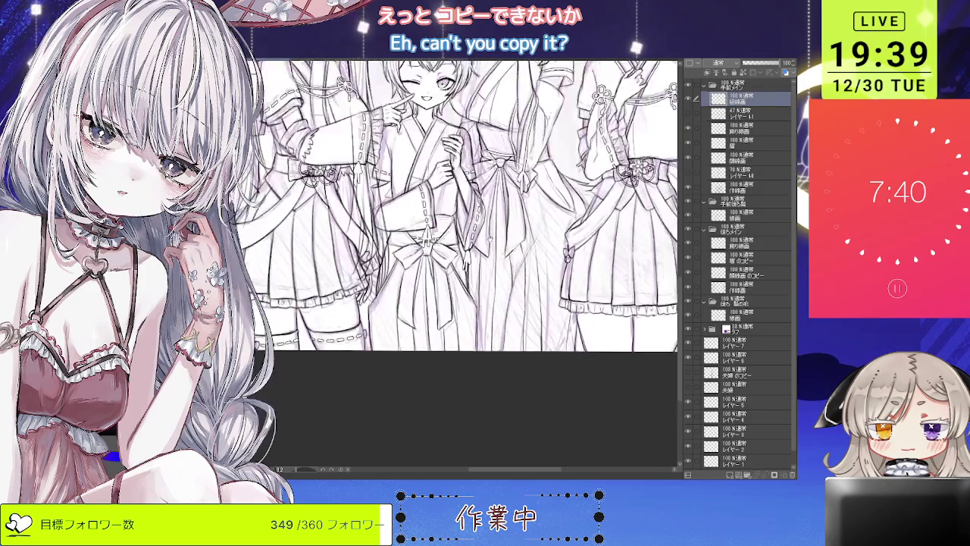
{"action": "key", "text": "ctrl+plus"}
{"action": "key", "text": "ctrl+minus"}
{"action": "key", "text": "ctrl+plus"}
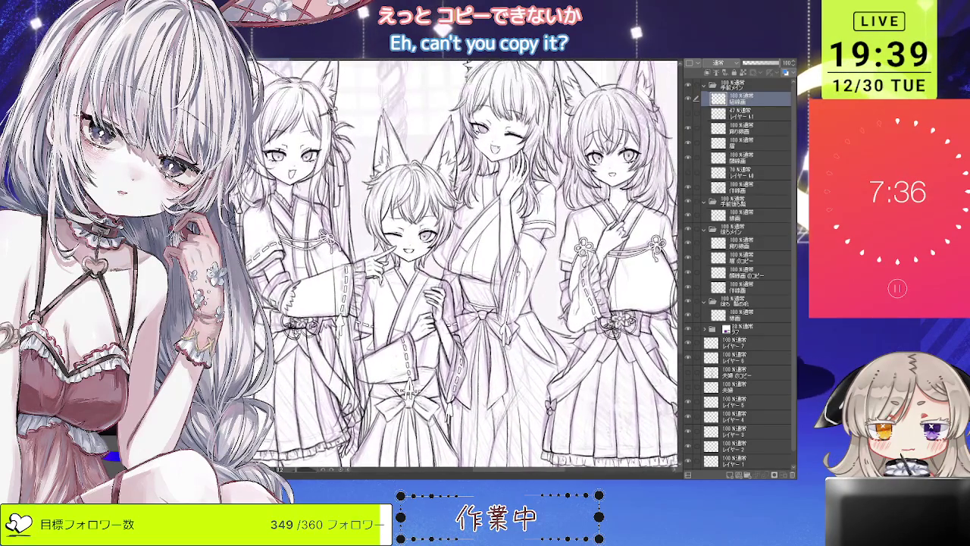
{"action": "key", "text": "ctrl+plus"}
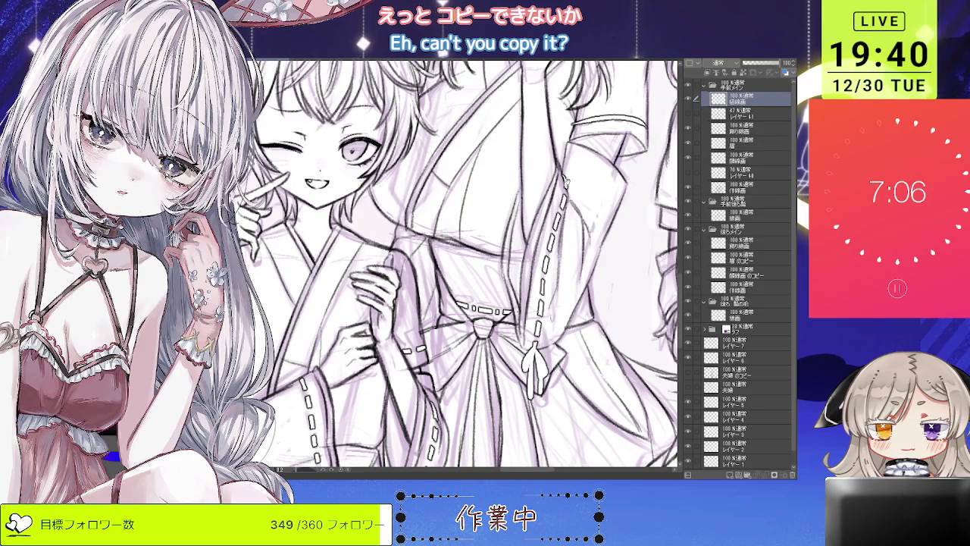
{"action": "key", "text": "ctrl+0"}
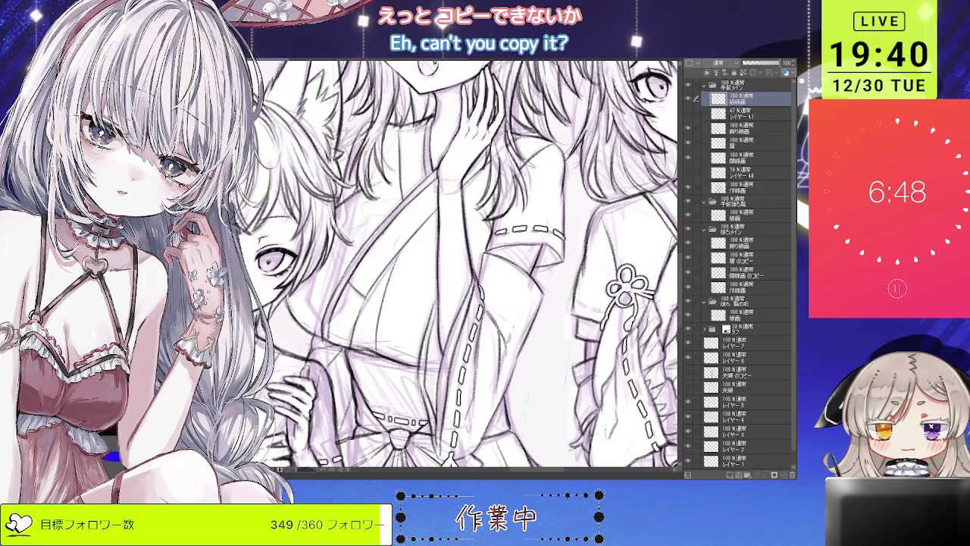
{"action": "scroll", "coordinate": [455, 265], "scroll_direction": "down", "scroll_amount": 5}
{"action": "scroll", "coordinate": [455, 265], "scroll_direction": "down", "scroll_amount": 2}
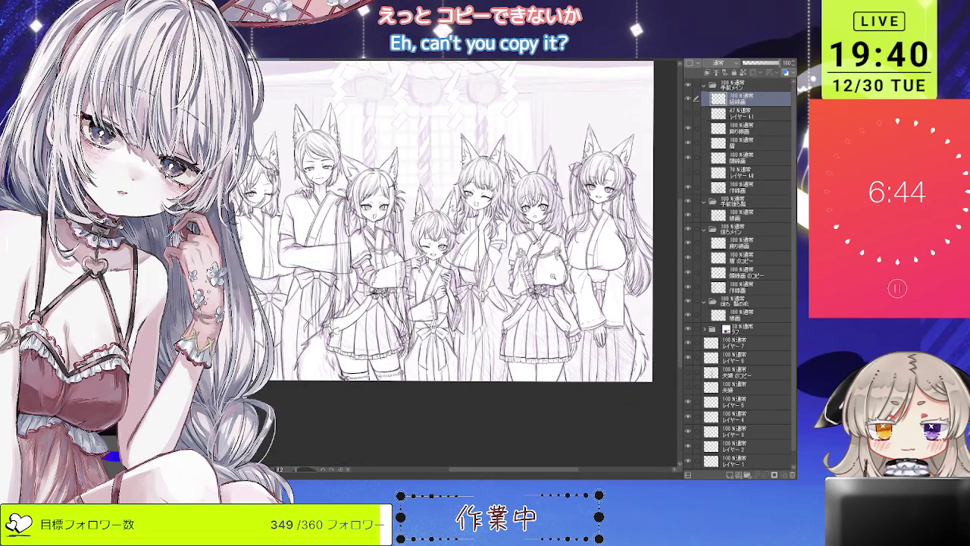
{"action": "scroll", "coordinate": [552, 276], "scroll_direction": "up", "scroll_amount": 3}
{"action": "scroll", "coordinate": [501, 265], "scroll_direction": "up", "scroll_amount": 2}
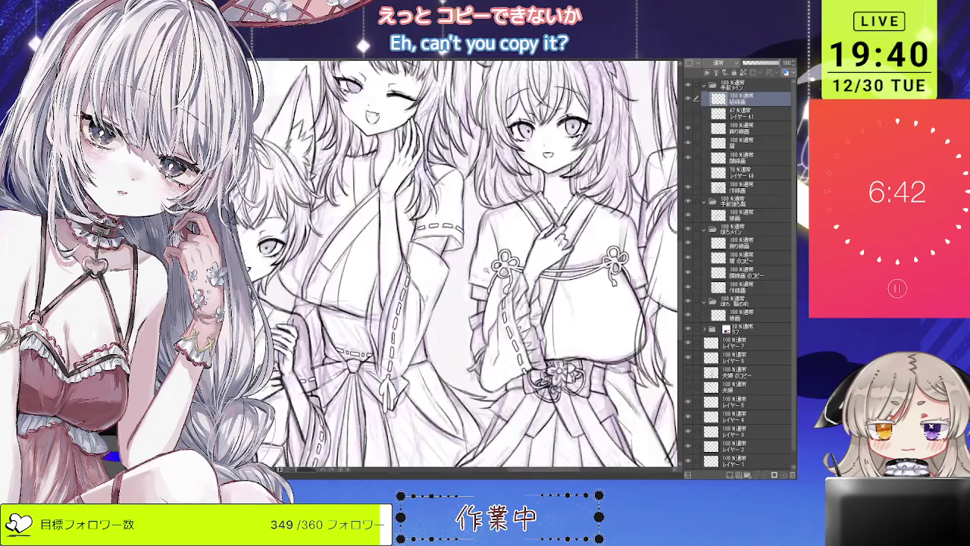
{"action": "scroll", "coordinate": [500, 265], "scroll_direction": "up", "scroll_amount": 2}
{"action": "scroll", "coordinate": [500, 265], "scroll_direction": "up", "scroll_amount": 2}
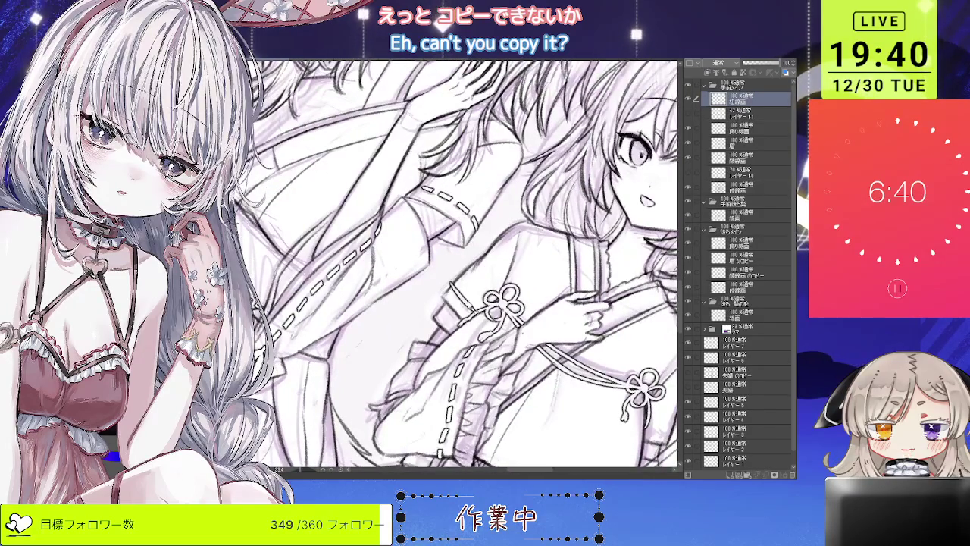
{"action": "scroll", "coordinate": [463, 297], "scroll_direction": "down", "scroll_amount": 3}
{"action": "scroll", "coordinate": [625, 335], "scroll_direction": "up", "scroll_amount": 2}
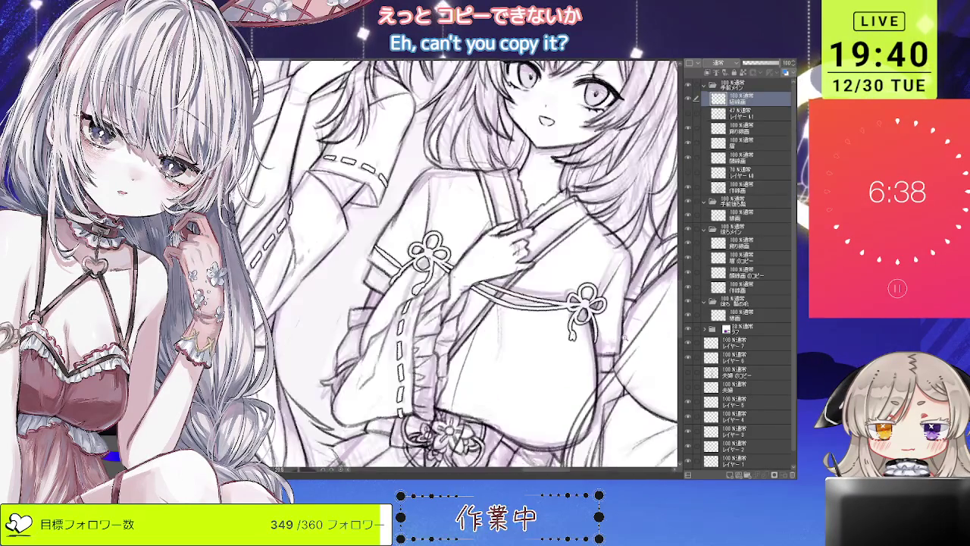
{"action": "scroll", "coordinate": [623, 342], "scroll_direction": "down", "scroll_amount": 3}
{"action": "scroll", "coordinate": [623, 343], "scroll_direction": "down", "scroll_amount": 1}
{"action": "scroll", "coordinate": [618, 212], "scroll_direction": "down", "scroll_amount": 1}
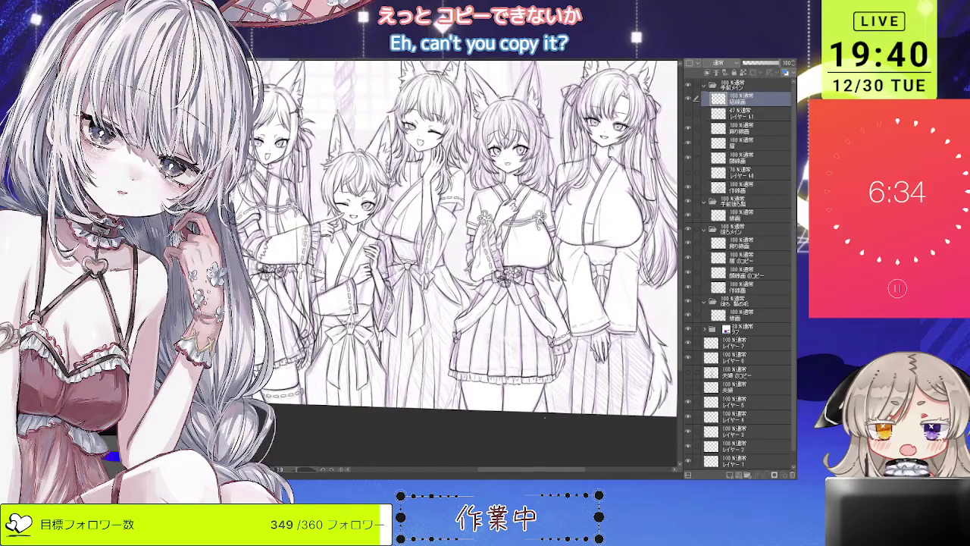
{"action": "scroll", "coordinate": [618, 212], "scroll_direction": "up", "scroll_amount": 1}
{"action": "scroll", "coordinate": [618, 212], "scroll_direction": "up", "scroll_amount": 2}
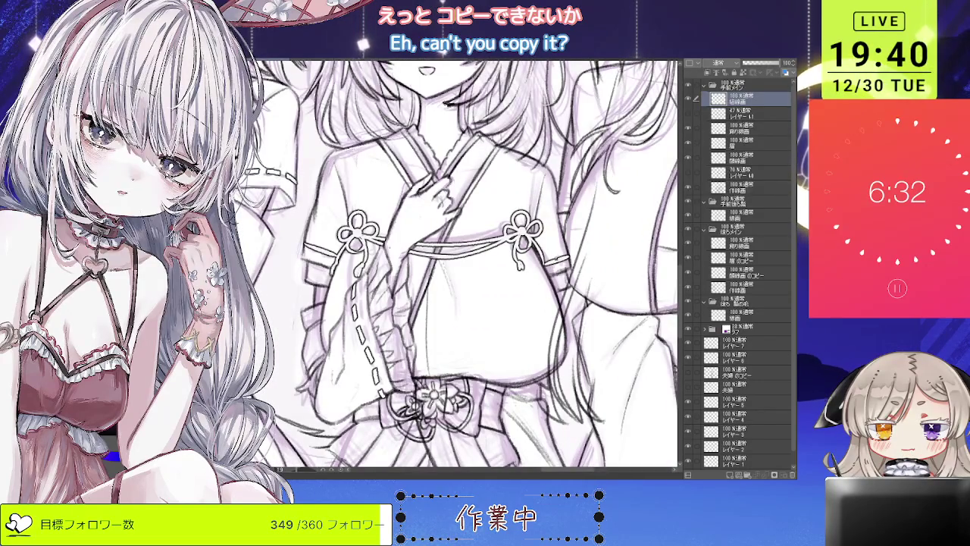
{"action": "scroll", "coordinate": [456, 265], "scroll_direction": "down", "scroll_amount": 3}
{"action": "scroll", "coordinate": [456, 265], "scroll_direction": "up", "scroll_amount": 3}
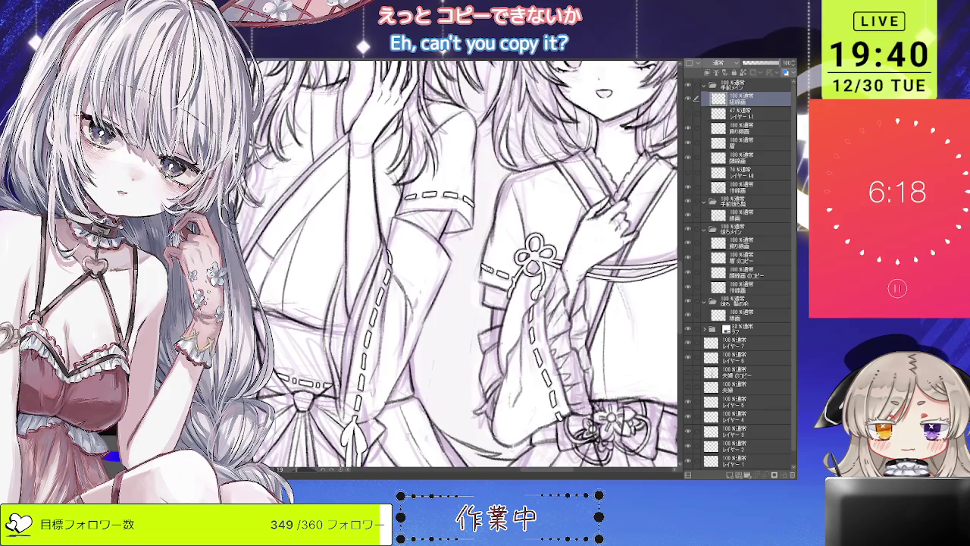
{"action": "scroll", "coordinate": [456, 262], "scroll_direction": "down", "scroll_amount": 2}
{"action": "scroll", "coordinate": [456, 262], "scroll_direction": "down", "scroll_amount": 2}
{"action": "scroll", "coordinate": [456, 261], "scroll_direction": "down", "scroll_amount": 1}
{"action": "scroll", "coordinate": [456, 262], "scroll_direction": "down", "scroll_amount": 1}
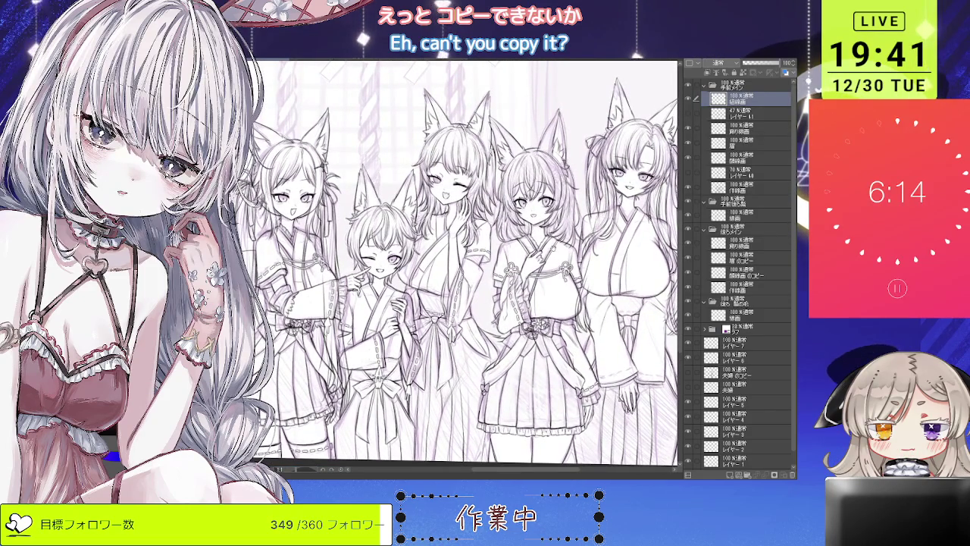
{"action": "scroll", "coordinate": [456, 261], "scroll_direction": "down", "scroll_amount": 1}
{"action": "scroll", "coordinate": [456, 262], "scroll_direction": "down", "scroll_amount": 1}
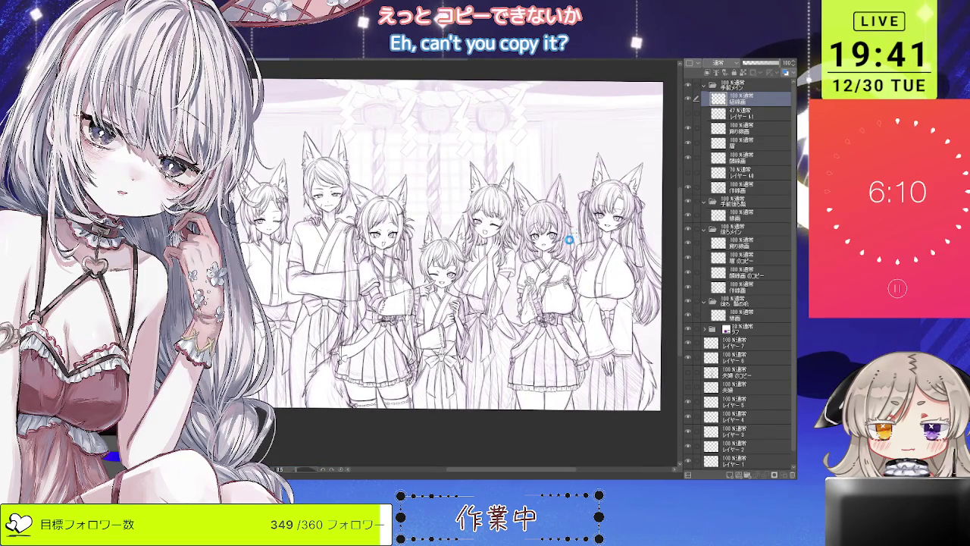
- Create a new layer in the 後ろメイン folder and rename it 切線画
{"action": "scroll", "coordinate": [457, 261], "scroll_direction": "up", "scroll_amount": 1}
{"action": "scroll", "coordinate": [457, 261], "scroll_direction": "up", "scroll_amount": 1}
{"action": "scroll", "coordinate": [456, 261], "scroll_direction": "up", "scroll_amount": 1}
{"action": "scroll", "coordinate": [456, 261], "scroll_direction": "up", "scroll_amount": 1}
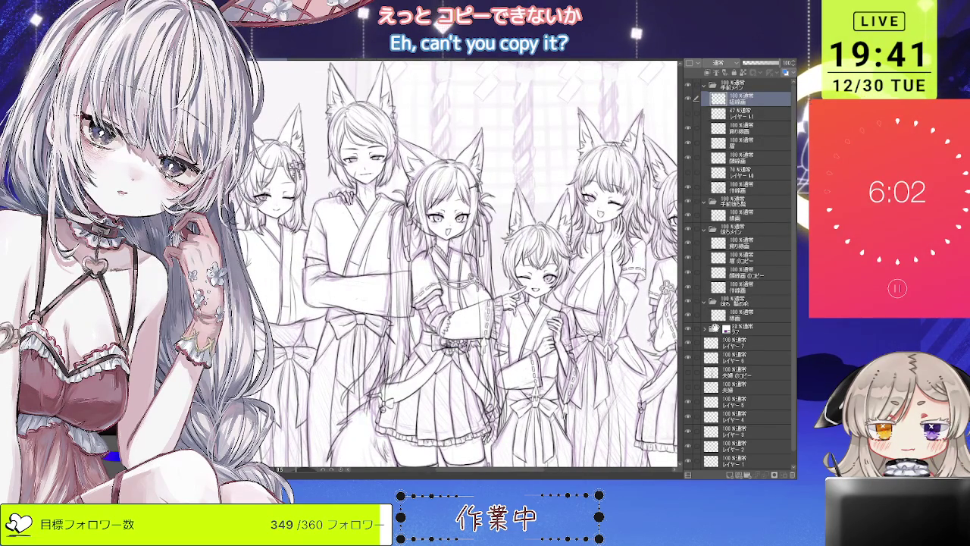
{"action": "left_click", "coordinate": [723, 244]}
{"action": "key", "text": "ctrl+shift+n"}
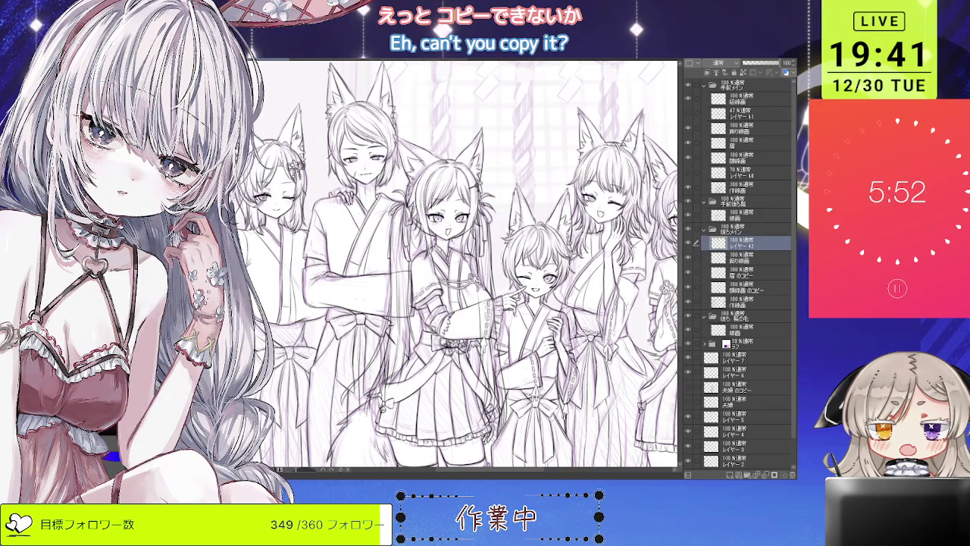
{"action": "double_click", "coordinate": [743, 243]}
{"action": "key", "text": "ctrl+v"}
{"action": "key", "text": "Return"}
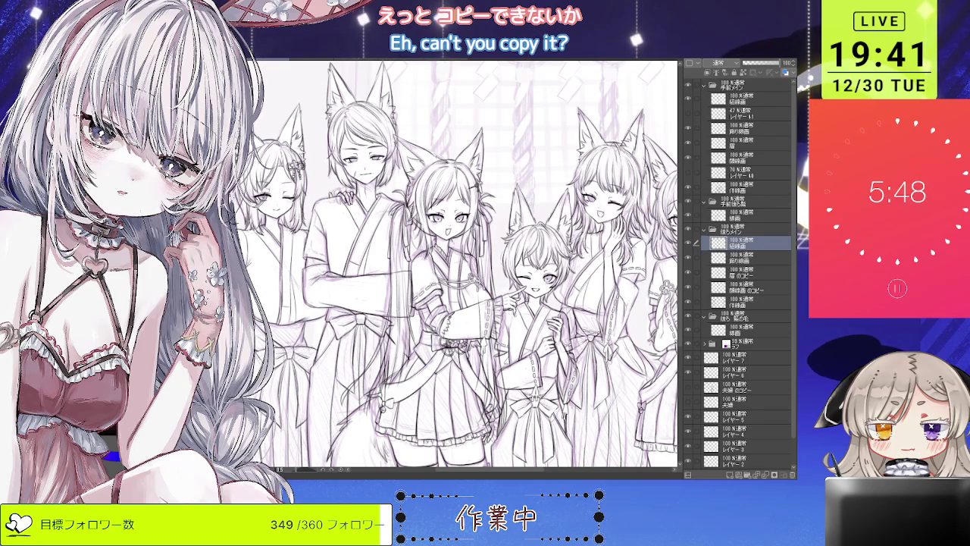
{"action": "scroll", "coordinate": [454, 265], "scroll_direction": "up", "scroll_amount": 1}
{"action": "scroll", "coordinate": [455, 265], "scroll_direction": "up", "scroll_amount": 1}
{"action": "scroll", "coordinate": [454, 266], "scroll_direction": "up", "scroll_amount": 1}
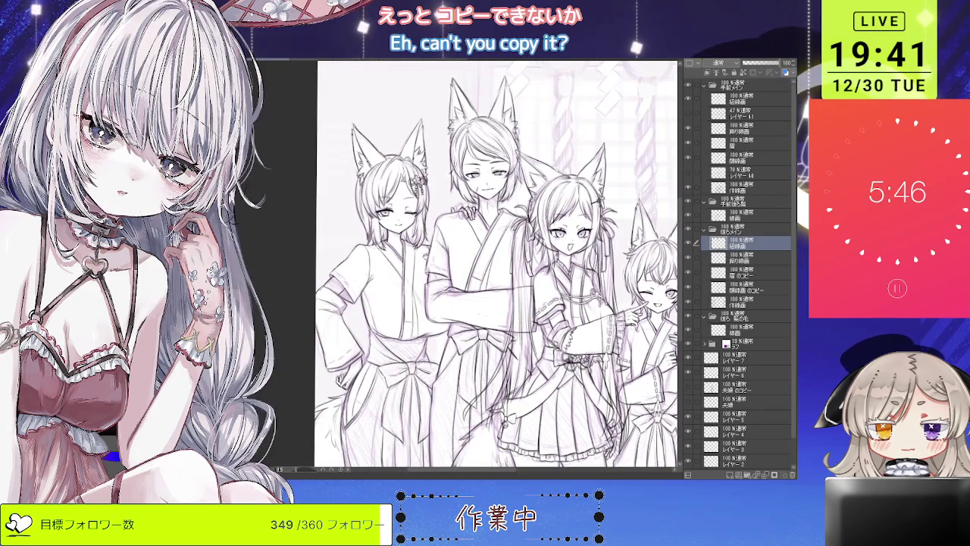
- Ink a short vertical line on the left fox girls' sleeve
{"action": "scroll", "coordinate": [334, 250], "scroll_direction": "up", "scroll_amount": 1}
{"action": "scroll", "coordinate": [334, 250], "scroll_direction": "up", "scroll_amount": 2}
{"action": "scroll", "coordinate": [523, 265], "scroll_direction": "down", "scroll_amount": 2}
{"action": "scroll", "coordinate": [523, 265], "scroll_direction": "down", "scroll_amount": 2}
{"action": "scroll", "coordinate": [523, 265], "scroll_direction": "down", "scroll_amount": 1}
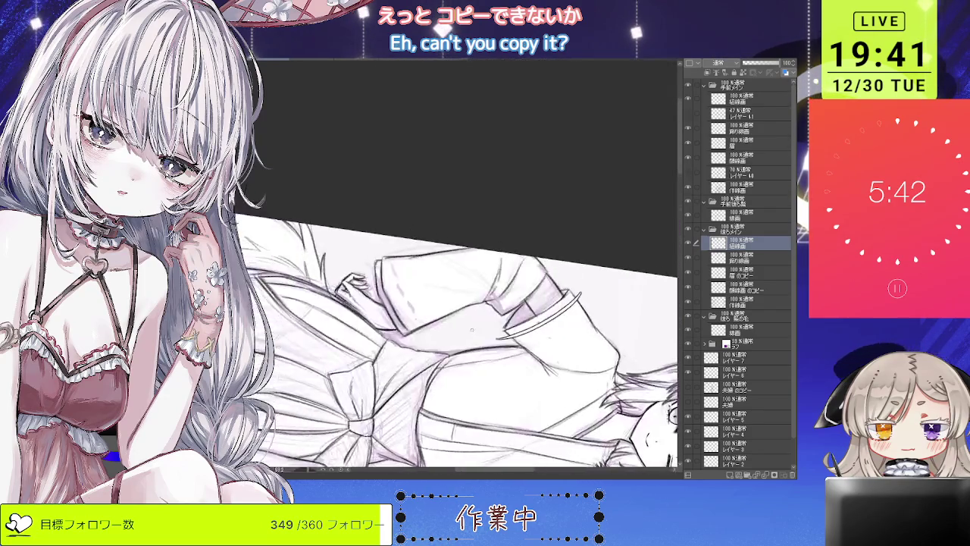
{"action": "scroll", "coordinate": [394, 248], "scroll_direction": "up", "scroll_amount": 1}
{"action": "left_click_drag", "start_coordinate": [394, 248], "coordinate": [397, 312]}
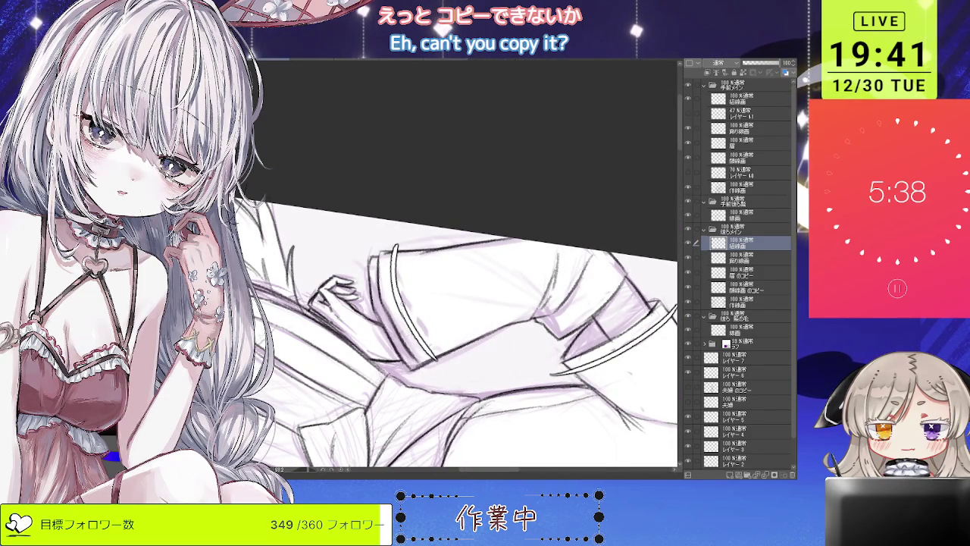
- Adjust the view across the canvas and switch to the 作線画 line-art layer
{"action": "scroll", "coordinate": [438, 225], "scroll_direction": "down", "scroll_amount": 3}
{"action": "scroll", "coordinate": [478, 265], "scroll_direction": "right", "scroll_amount": 2}
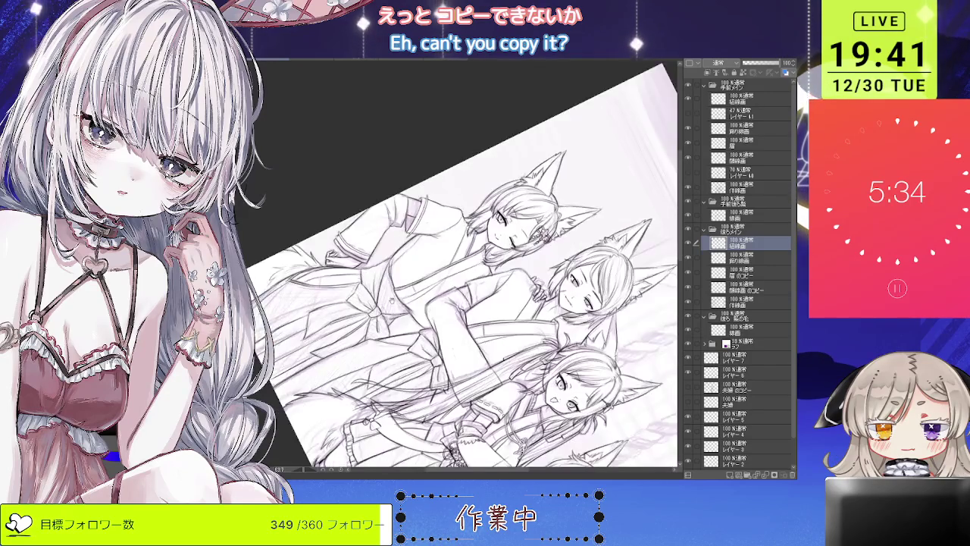
{"action": "scroll", "coordinate": [462, 265], "scroll_direction": "up", "scroll_amount": 5}
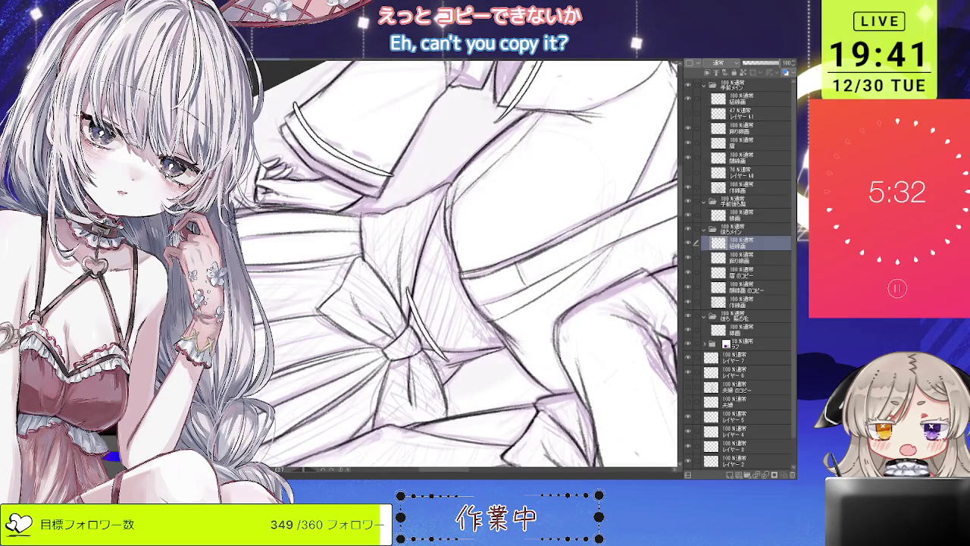
{"action": "scroll", "coordinate": [512, 258], "scroll_direction": "down", "scroll_amount": 2}
{"action": "scroll", "coordinate": [512, 258], "scroll_direction": "down", "scroll_amount": 2}
{"action": "scroll", "coordinate": [512, 259], "scroll_direction": "down", "scroll_amount": 2}
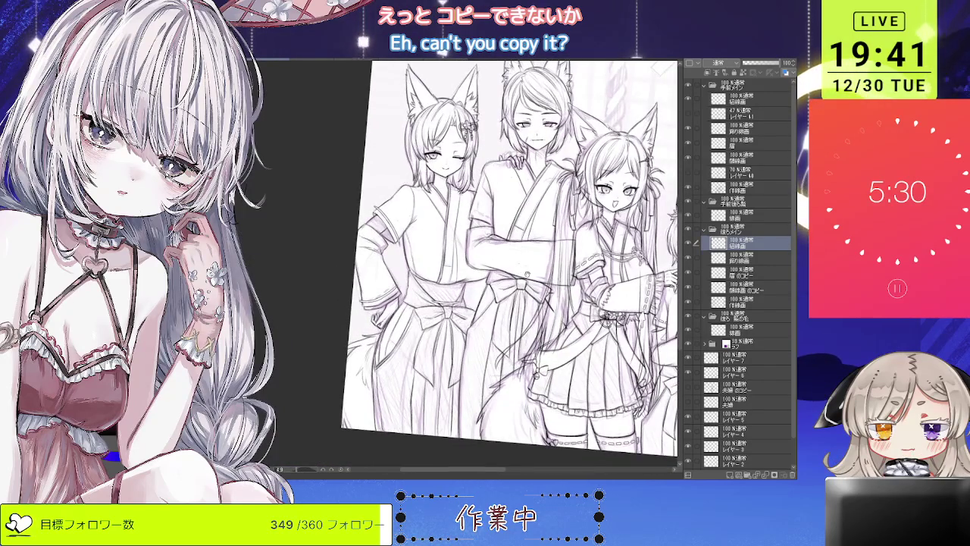
{"action": "scroll", "coordinate": [470, 265], "scroll_direction": "right", "scroll_amount": 2}
{"action": "scroll", "coordinate": [470, 265], "scroll_direction": "right", "scroll_amount": 2}
{"action": "scroll", "coordinate": [470, 265], "scroll_direction": "right", "scroll_amount": 1}
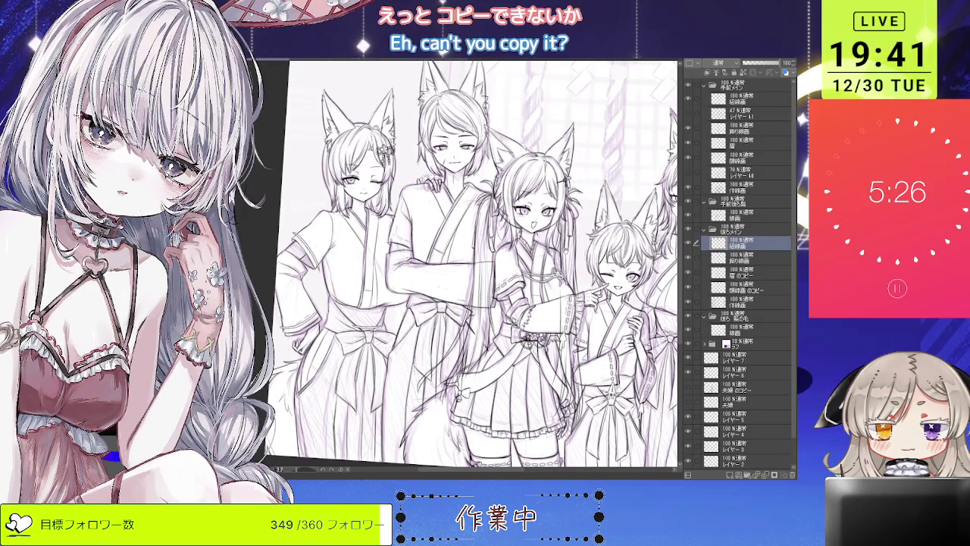
{"action": "left_click", "coordinate": [727, 302]}
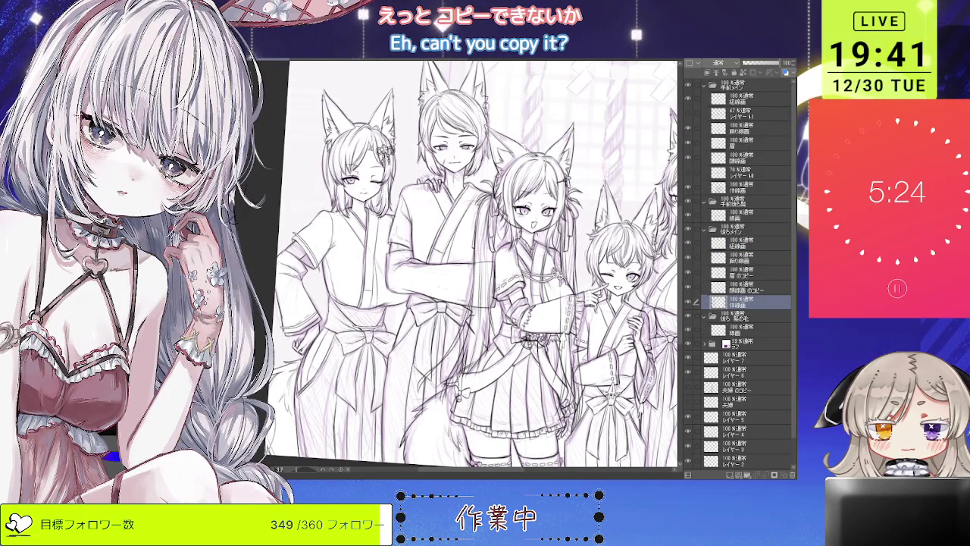
{"action": "scroll", "coordinate": [470, 266], "scroll_direction": "left", "scroll_amount": 3}
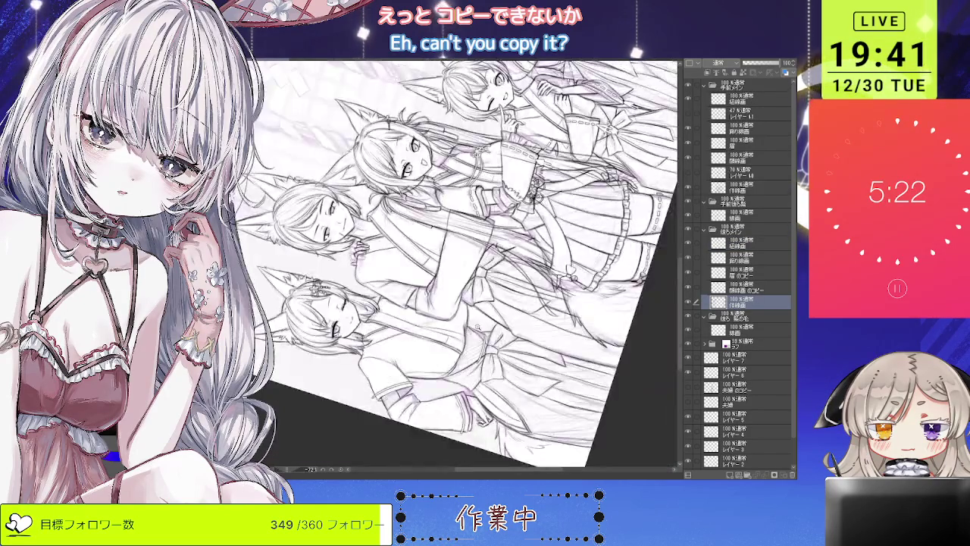
{"action": "scroll", "coordinate": [470, 266], "scroll_direction": "left", "scroll_amount": 3}
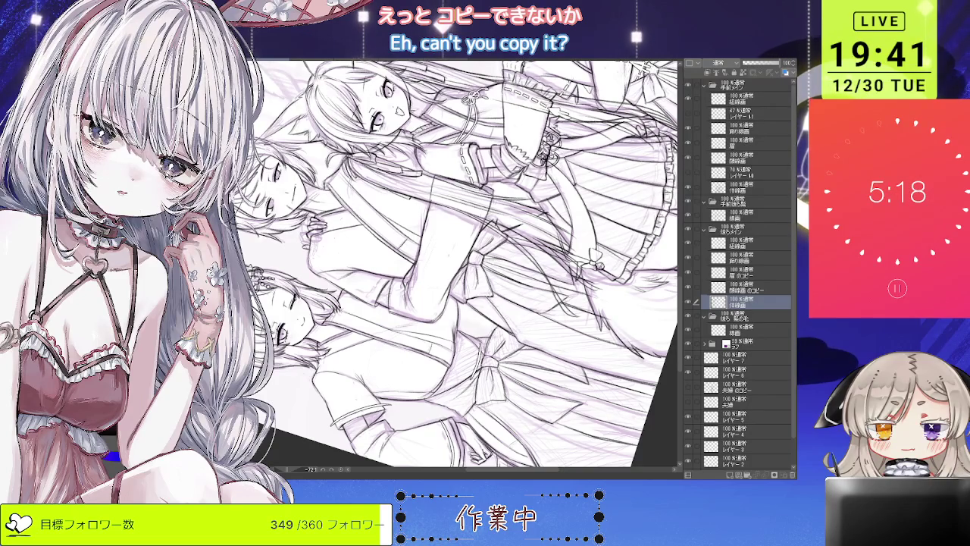
{"action": "key", "text": "asciicircum"}
{"action": "key", "text": "asciicircum"}
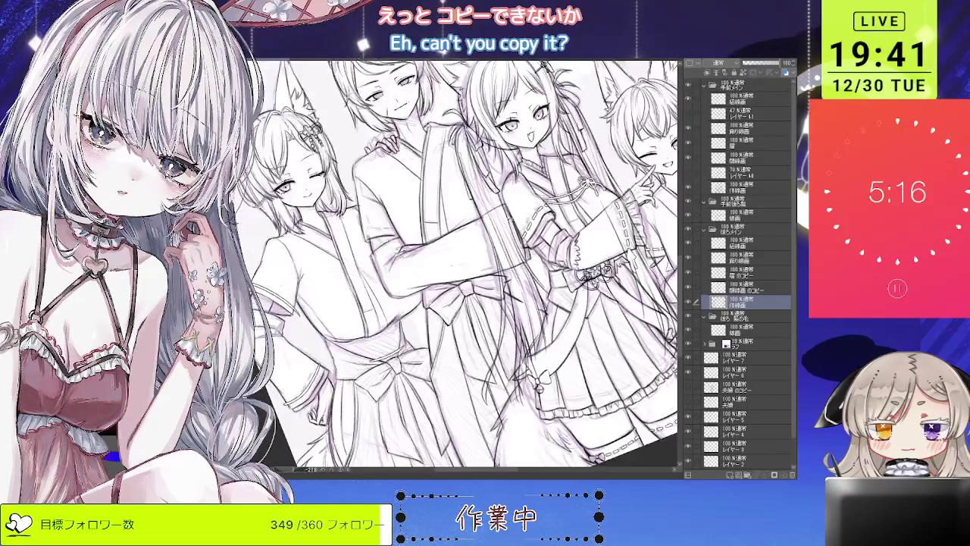
{"action": "key", "text": "asciicircum"}
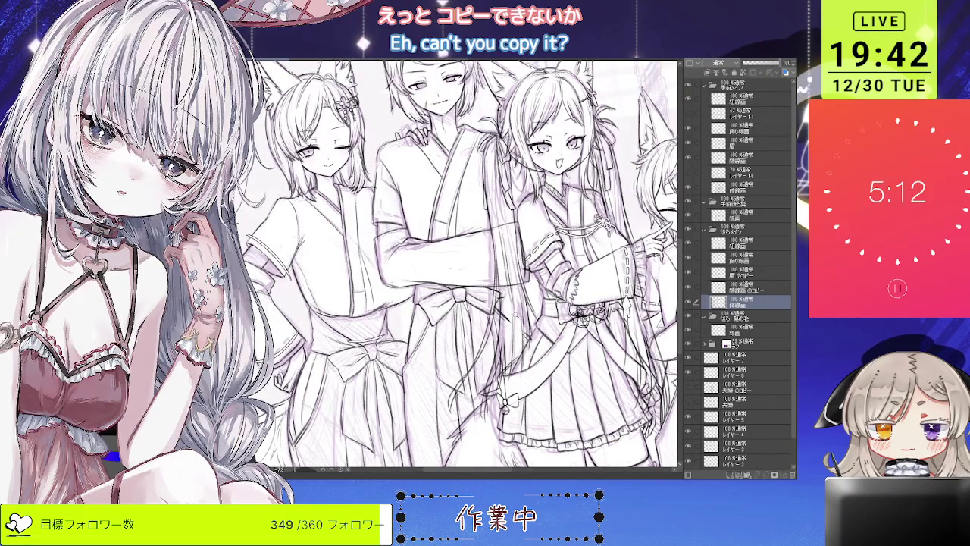
{"action": "key", "text": "minus"}
{"action": "key", "text": "ctrl+0"}
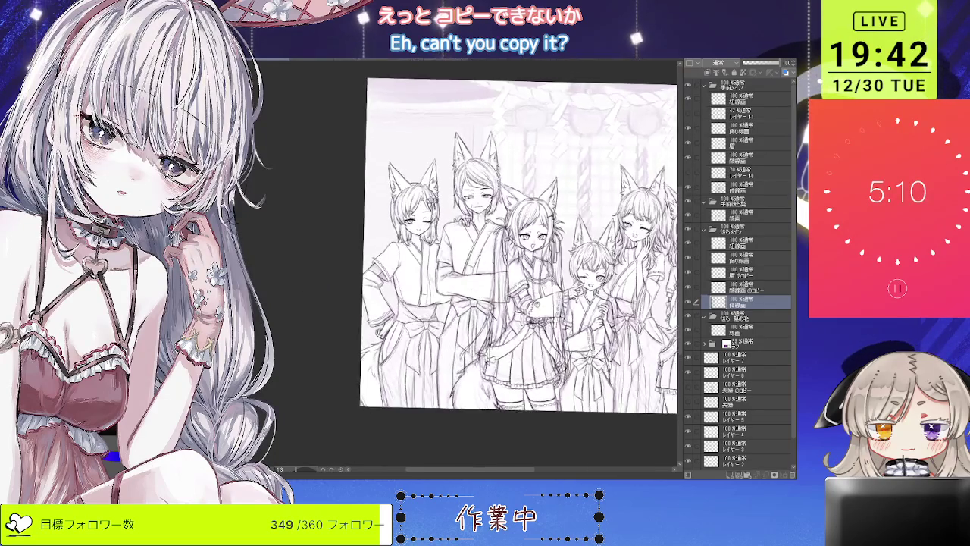
{"action": "left_click", "coordinate": [746, 101]}
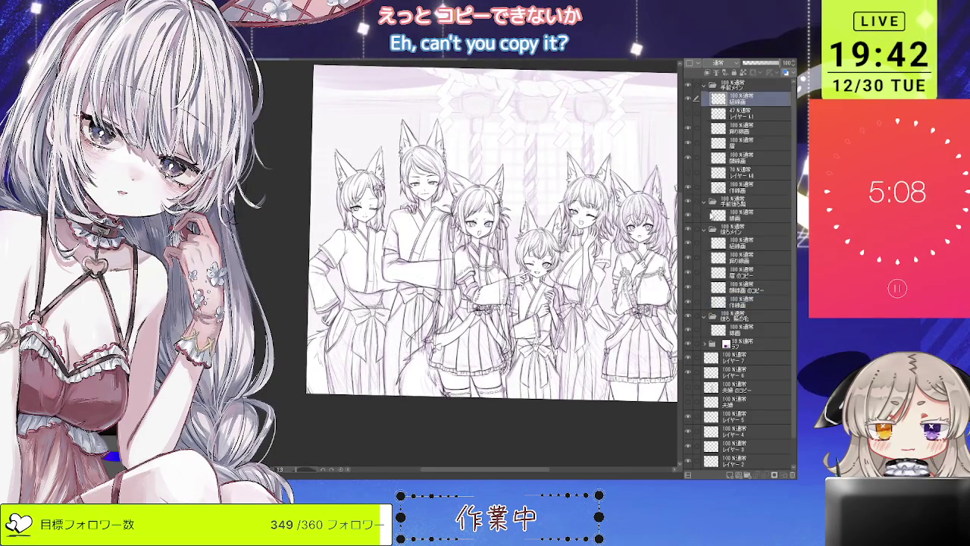
{"action": "left_click", "coordinate": [747, 243]}
{"action": "key", "text": "ctrl+plus"}
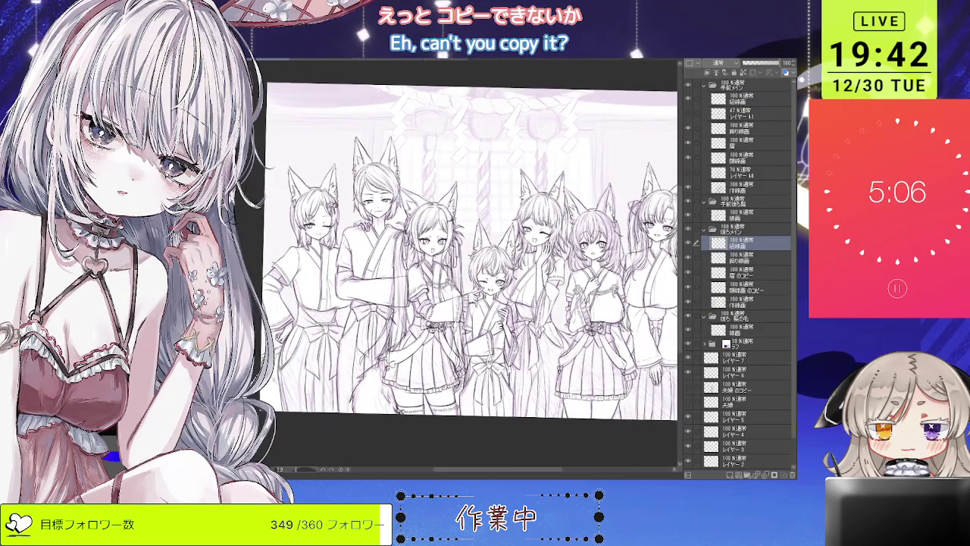
{"action": "left_click_drag", "start_coordinate": [470, 266], "coordinate": [549, 304]}
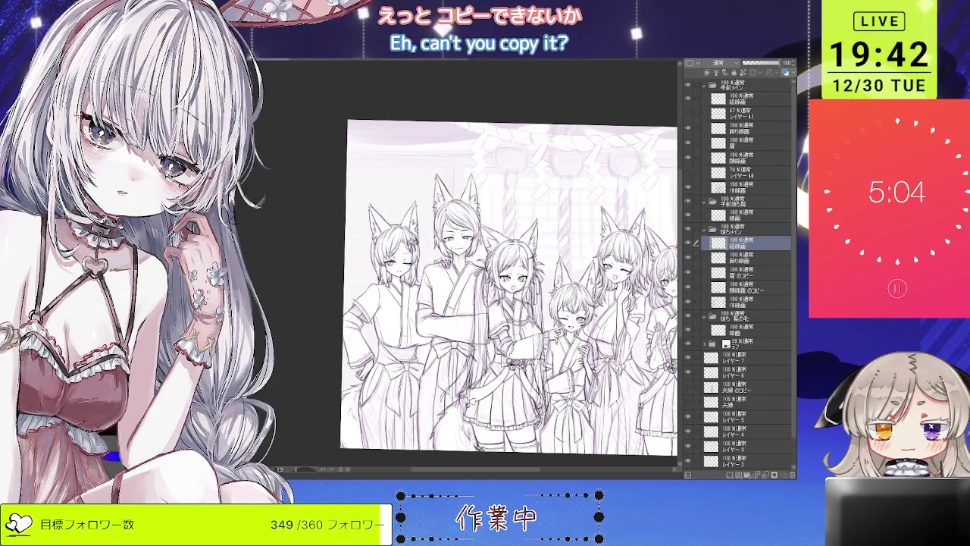
{"action": "key", "text": "ctrl+plus"}
{"action": "key", "text": "asciicircum"}
{"action": "key", "text": "asciicircum"}
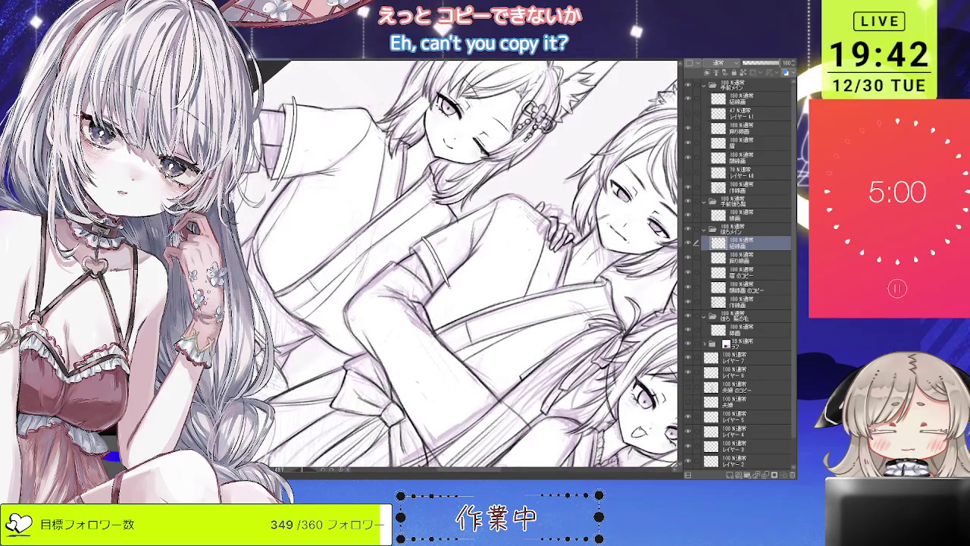
{"action": "key", "text": "ctrl+minus"}
{"action": "key", "text": "minus"}
{"action": "key", "text": "minus"}
{"action": "key", "text": "minus"}
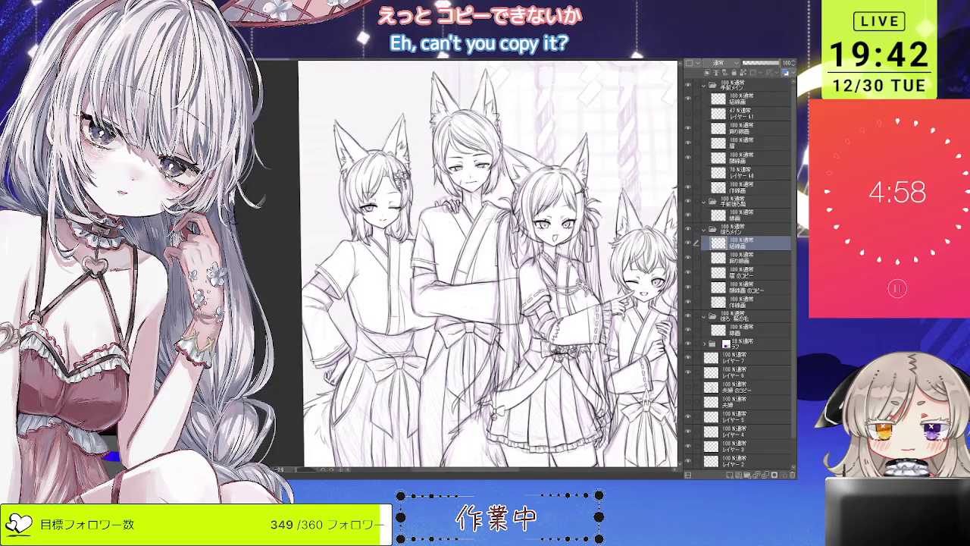
{"action": "scroll", "coordinate": [457, 265], "scroll_direction": "right", "scroll_amount": 3}
{"action": "scroll", "coordinate": [457, 264], "scroll_direction": "right", "scroll_amount": 3}
{"action": "scroll", "coordinate": [457, 264], "scroll_direction": "right", "scroll_amount": 3}
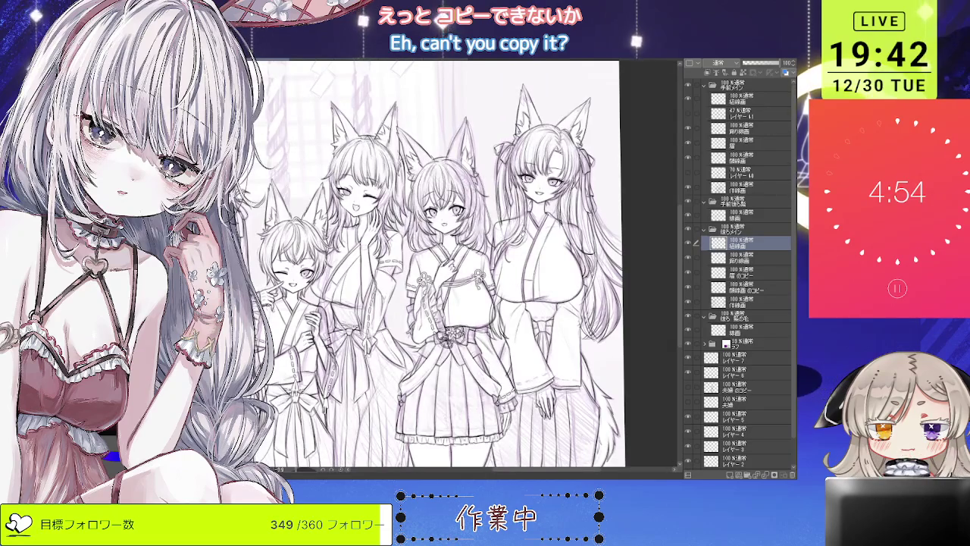
{"action": "key", "text": "asciicircum"}
{"action": "key", "text": "asciicircum"}
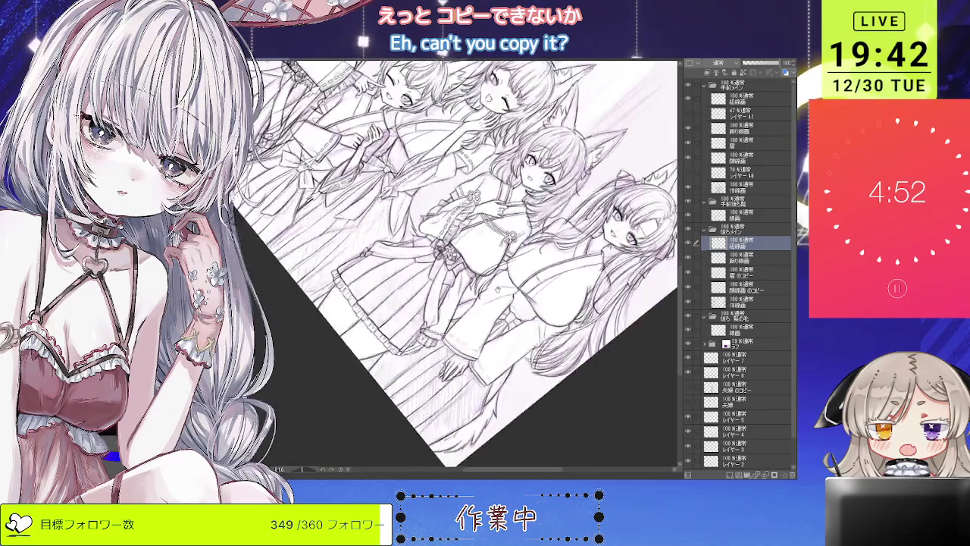
{"action": "key", "text": "asciicircum"}
{"action": "key", "text": "asciicircum"}
{"action": "scroll", "coordinate": [526, 318], "scroll_direction": "up", "scroll_amount": 2}
{"action": "scroll", "coordinate": [526, 319], "scroll_direction": "up", "scroll_amount": 2}
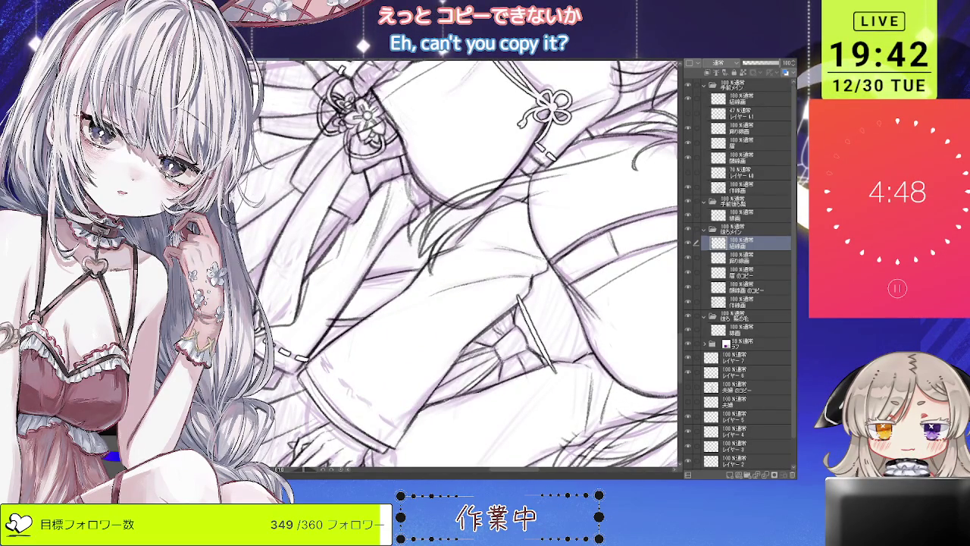
{"action": "scroll", "coordinate": [534, 333], "scroll_direction": "down", "scroll_amount": 2}
{"action": "scroll", "coordinate": [534, 334], "scroll_direction": "down", "scroll_amount": 2}
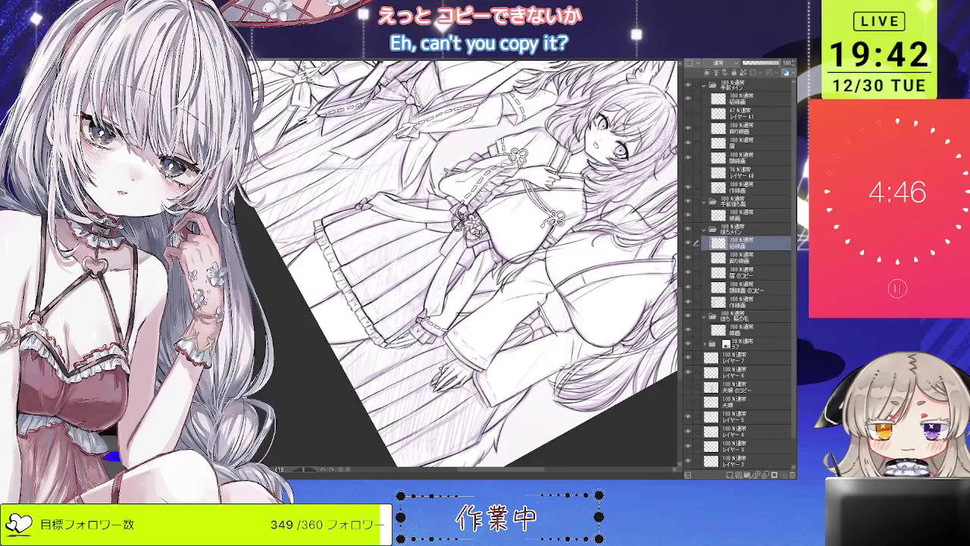
{"action": "scroll", "coordinate": [447, 349], "scroll_direction": "up", "scroll_amount": 1}
{"action": "scroll", "coordinate": [447, 348], "scroll_direction": "up", "scroll_amount": 1}
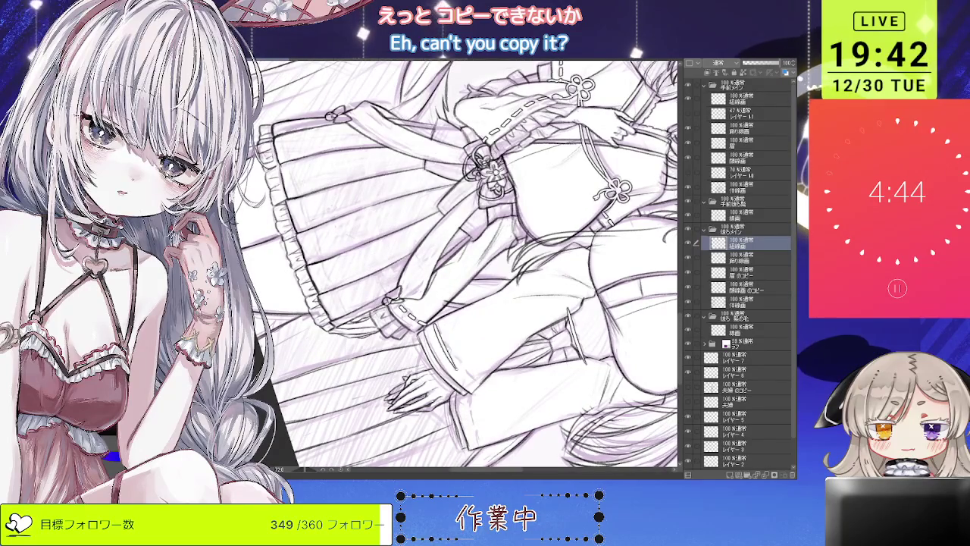
{"action": "scroll", "coordinate": [447, 348], "scroll_direction": "down", "scroll_amount": 2}
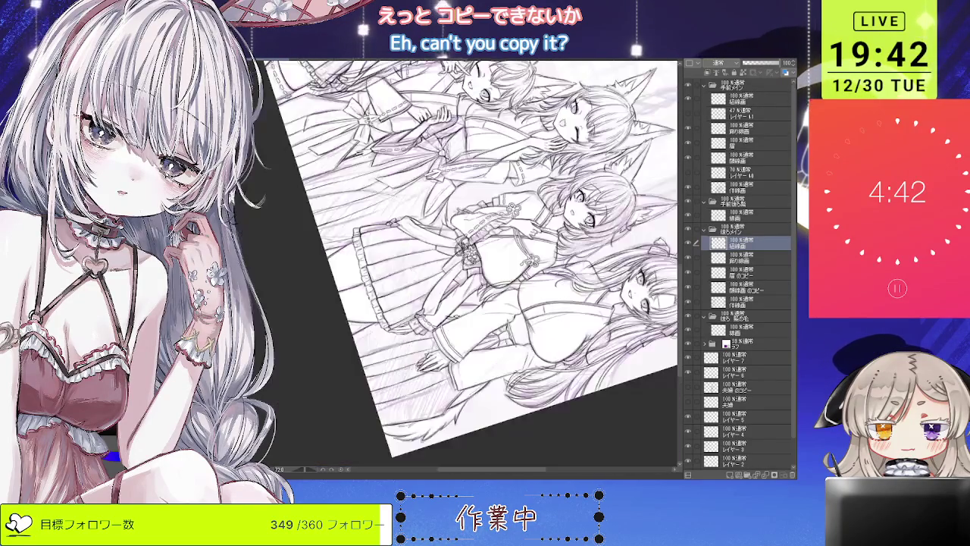
{"action": "mouse_move", "coordinate": [530, 189]}
{"action": "left_mouse_down"}
{"action": "mouse_move", "coordinate": [561, 256]}
{"action": "mouse_move", "coordinate": [477, 254]}
{"action": "mouse_move", "coordinate": [530, 356]}
{"action": "left_mouse_up"}
{"action": "scroll", "coordinate": [454, 250], "scroll_direction": "up", "scroll_amount": 3}
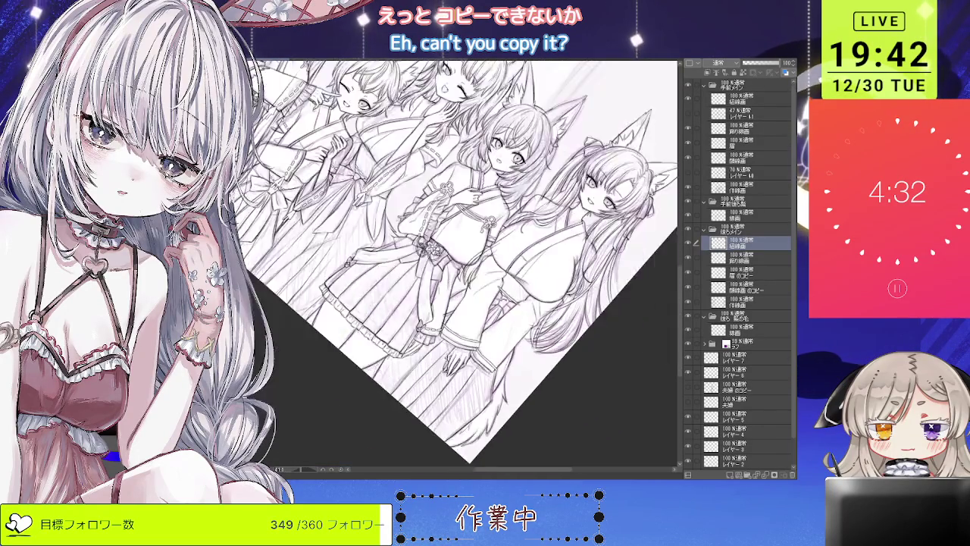
{"action": "key", "text": "ctrl+0"}
{"action": "scroll", "coordinate": [553, 307], "scroll_direction": "up", "scroll_amount": 4}
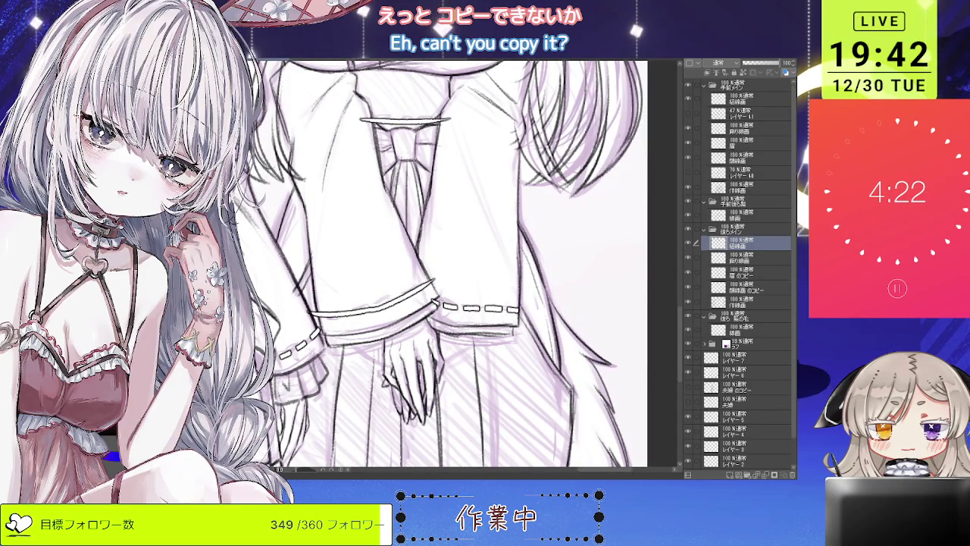
{"action": "left_click_drag", "start_coordinate": [267, 373], "coordinate": [283, 393]}
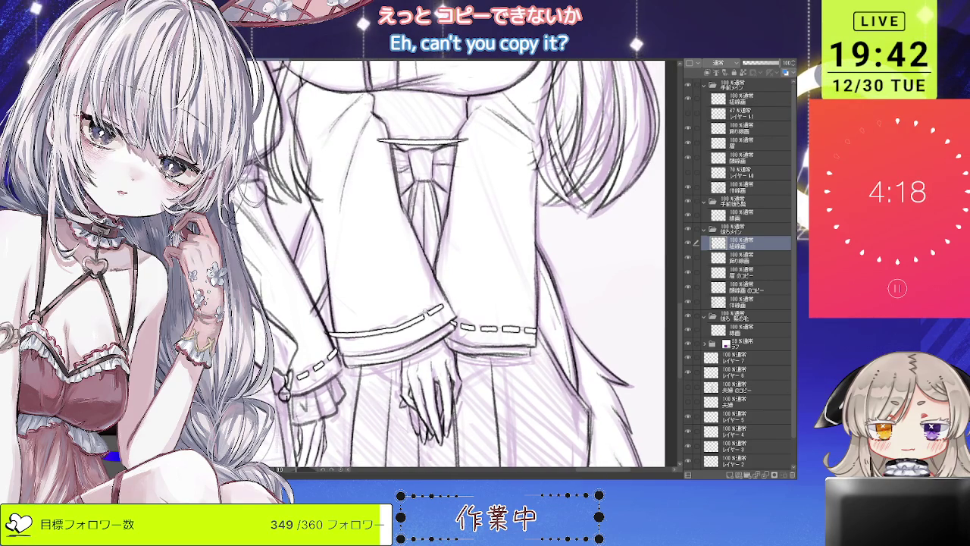
{"action": "left_click_drag", "start_coordinate": [428, 316], "coordinate": [410, 315]}
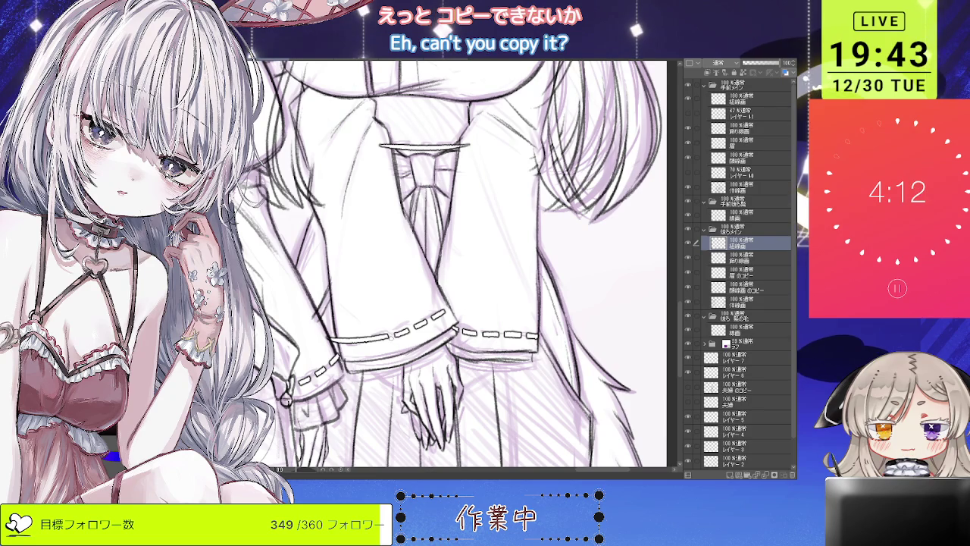
{"action": "scroll", "coordinate": [455, 265], "scroll_direction": "down", "scroll_amount": 3}
{"action": "key", "text": "minus"}
{"action": "scroll", "coordinate": [500, 341], "scroll_direction": "up", "scroll_amount": 3}
{"action": "scroll", "coordinate": [500, 341], "scroll_direction": "up", "scroll_amount": 2}
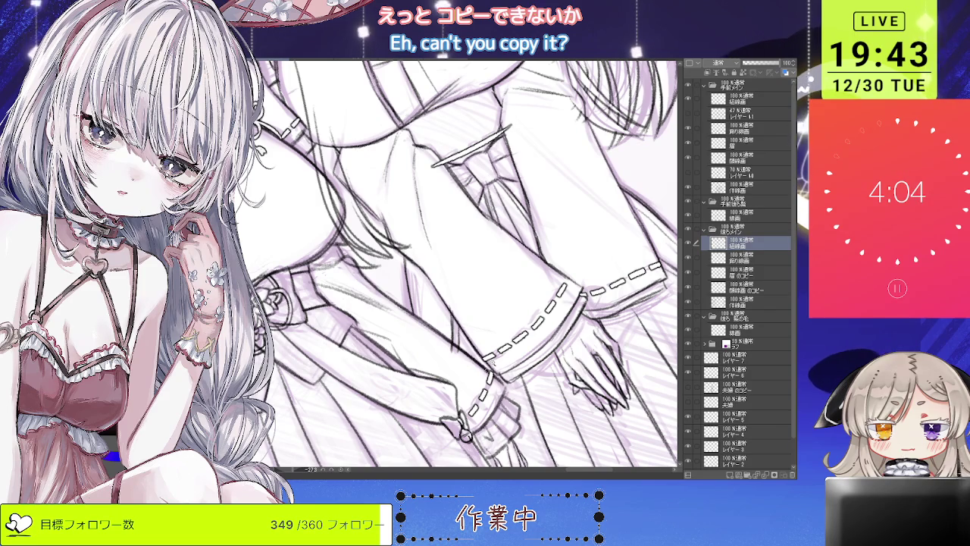
{"action": "scroll", "coordinate": [455, 266], "scroll_direction": "down", "scroll_amount": 2}
{"action": "scroll", "coordinate": [455, 266], "scroll_direction": "down", "scroll_amount": 1}
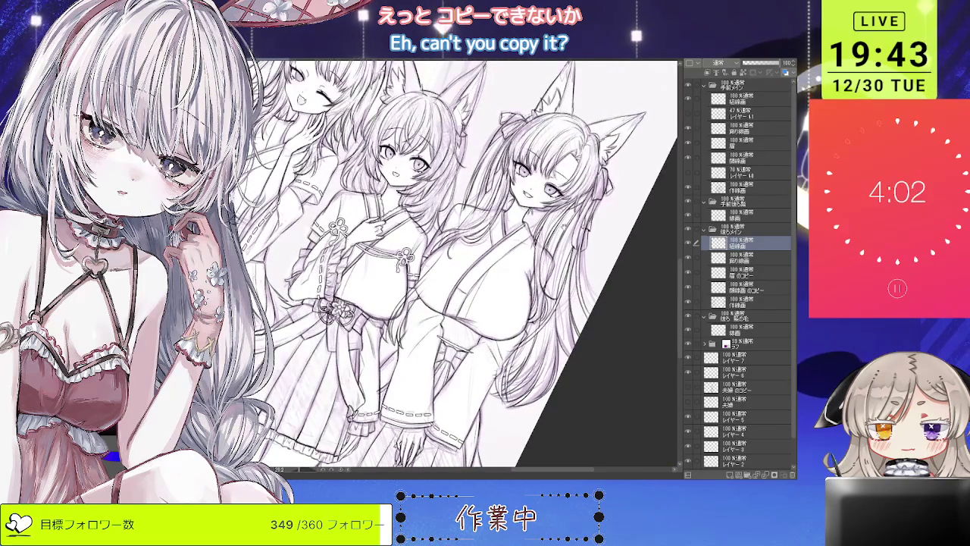
{"action": "scroll", "coordinate": [443, 329], "scroll_direction": "up", "scroll_amount": 3}
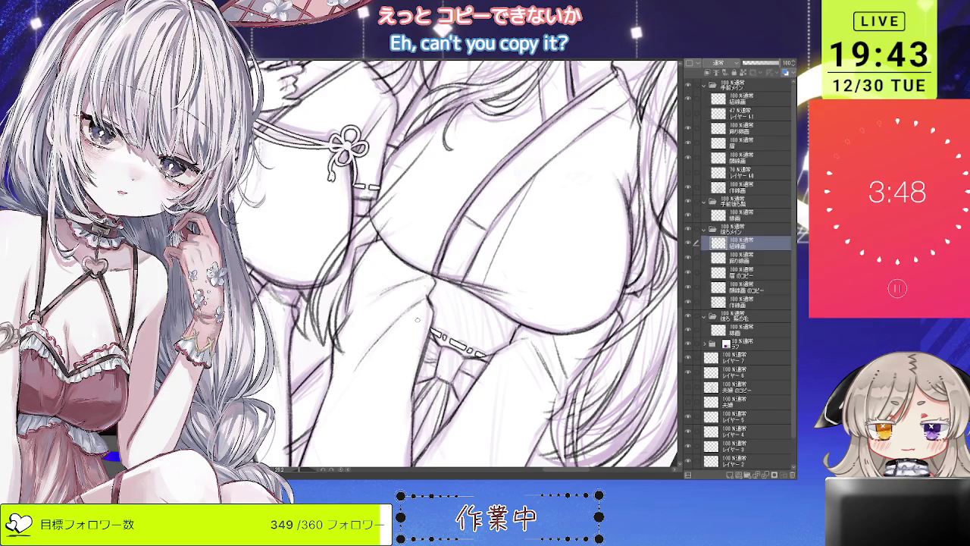
{"action": "scroll", "coordinate": [455, 265], "scroll_direction": "down", "scroll_amount": 5}
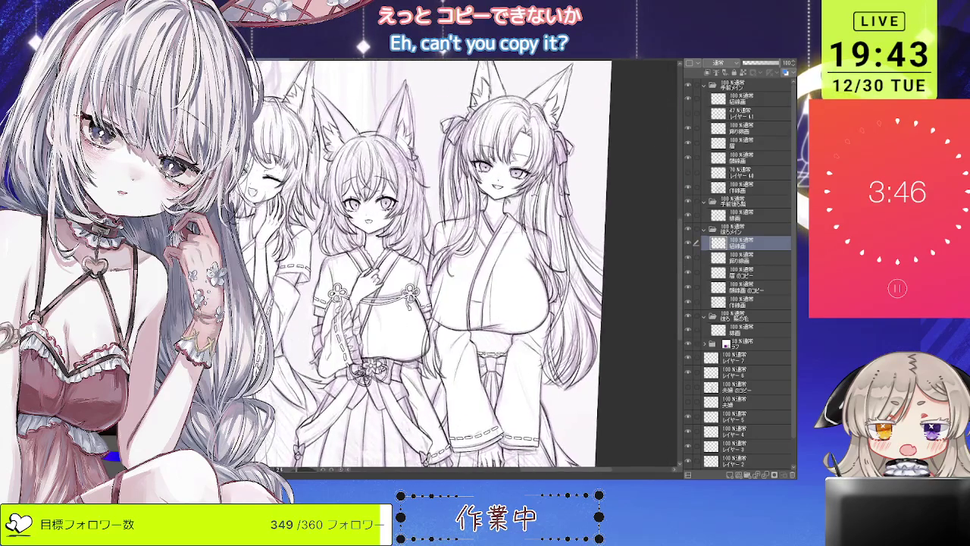
- Zoom out over the whole canvas, then zoom in on the winking girl's sleeve and torso
{"action": "scroll", "coordinate": [455, 266], "scroll_direction": "down", "scroll_amount": 2}
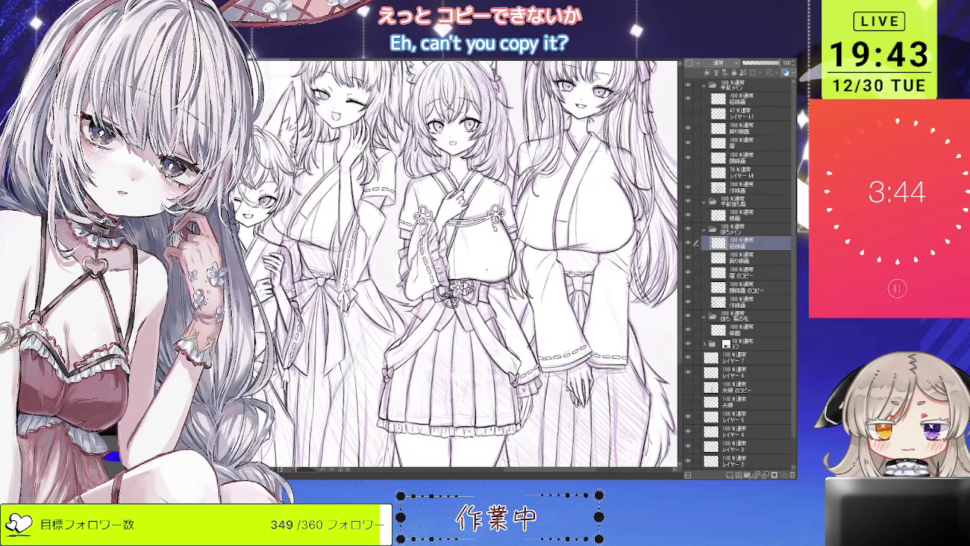
{"action": "scroll", "coordinate": [455, 265], "scroll_direction": "down", "scroll_amount": 1}
{"action": "scroll", "coordinate": [455, 265], "scroll_direction": "down", "scroll_amount": 1}
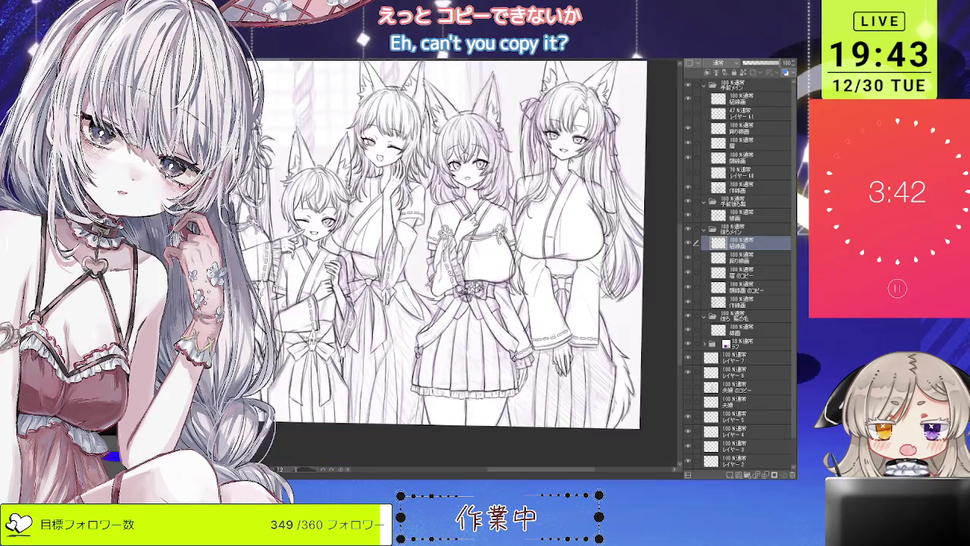
{"action": "scroll", "coordinate": [455, 266], "scroll_direction": "down", "scroll_amount": 1}
{"action": "scroll", "coordinate": [455, 265], "scroll_direction": "down", "scroll_amount": 1}
{"action": "scroll", "coordinate": [416, 246], "scroll_direction": "up", "scroll_amount": 1}
{"action": "scroll", "coordinate": [417, 246], "scroll_direction": "up", "scroll_amount": 1}
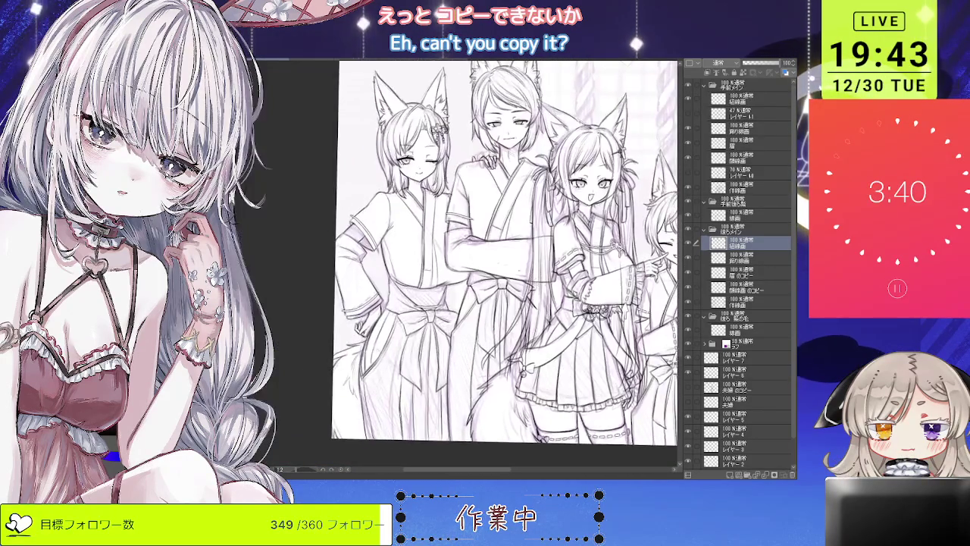
{"action": "scroll", "coordinate": [416, 246], "scroll_direction": "up", "scroll_amount": 1}
{"action": "scroll", "coordinate": [417, 247], "scroll_direction": "up", "scroll_amount": 1}
{"action": "scroll", "coordinate": [418, 246], "scroll_direction": "up", "scroll_amount": 1}
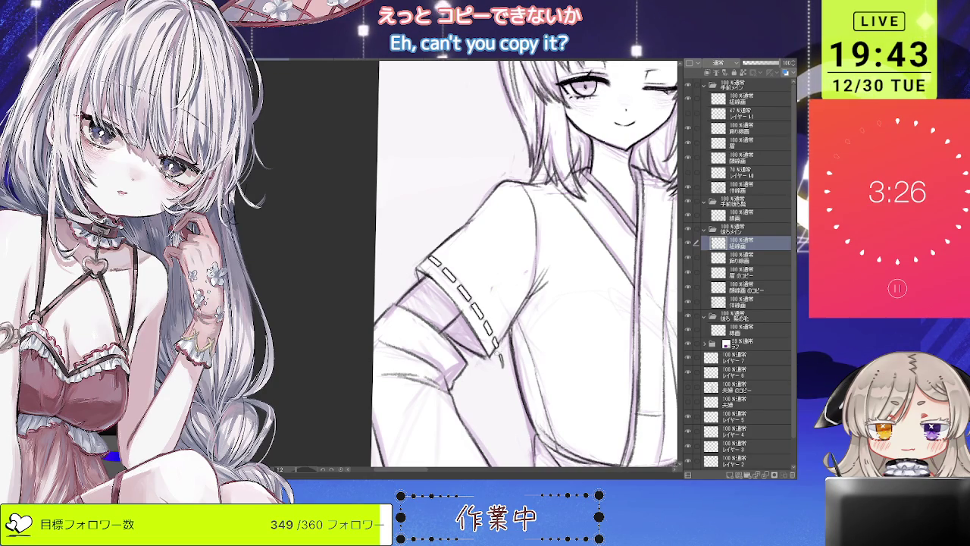
- Zoom in and out around the sleeve cuff, waist bow and head to check the drawing
{"action": "scroll", "coordinate": [496, 351], "scroll_direction": "down", "scroll_amount": 2}
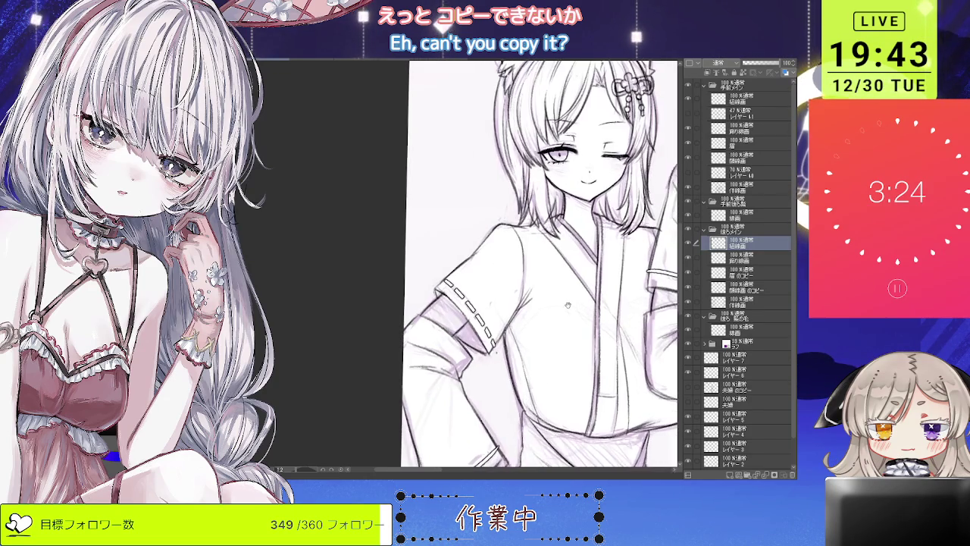
{"action": "scroll", "coordinate": [468, 347], "scroll_direction": "down", "scroll_amount": 1}
{"action": "scroll", "coordinate": [469, 347], "scroll_direction": "down", "scroll_amount": 2}
{"action": "scroll", "coordinate": [454, 318], "scroll_direction": "up", "scroll_amount": 1}
{"action": "scroll", "coordinate": [451, 299], "scroll_direction": "up", "scroll_amount": 3}
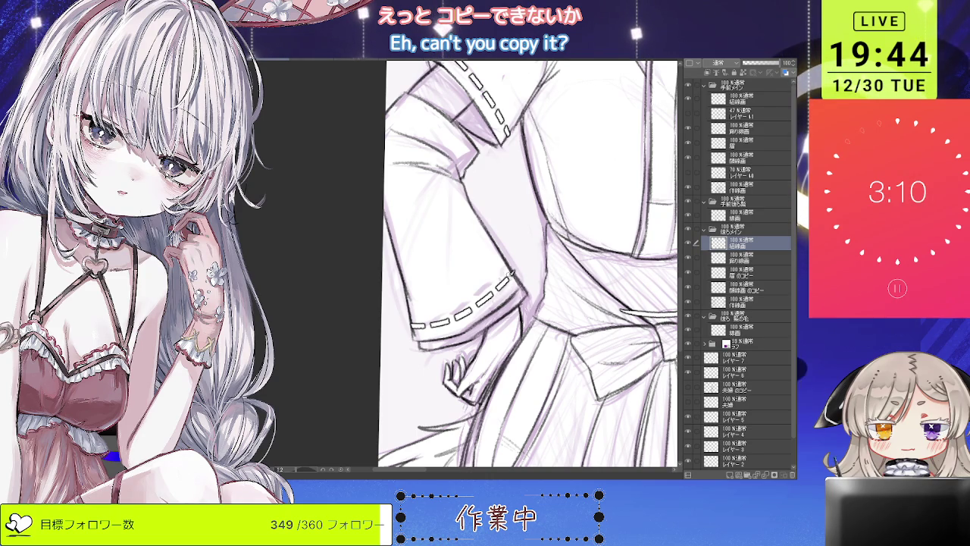
{"action": "key", "text": "ctrl+plus"}
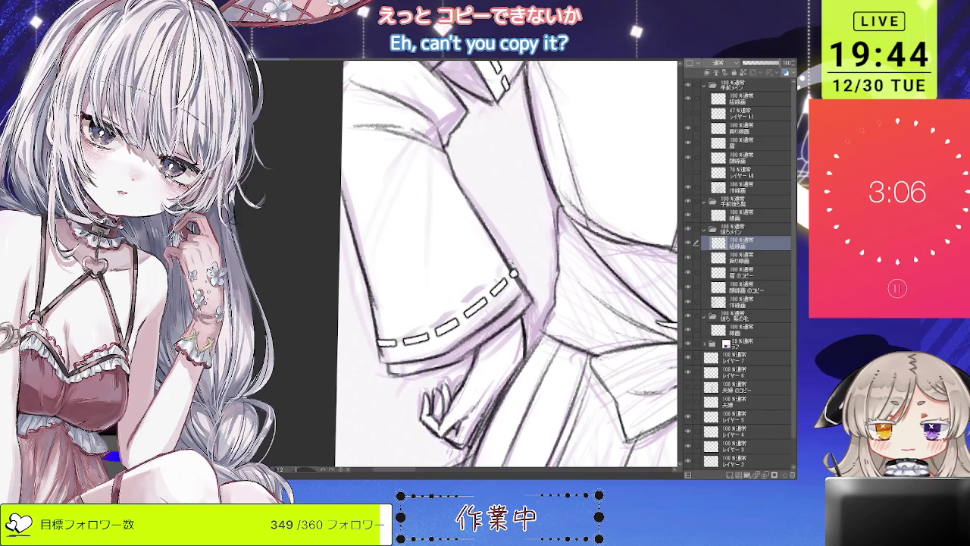
{"action": "key", "text": "ctrl+minus"}
{"action": "key", "text": "ctrl+plus"}
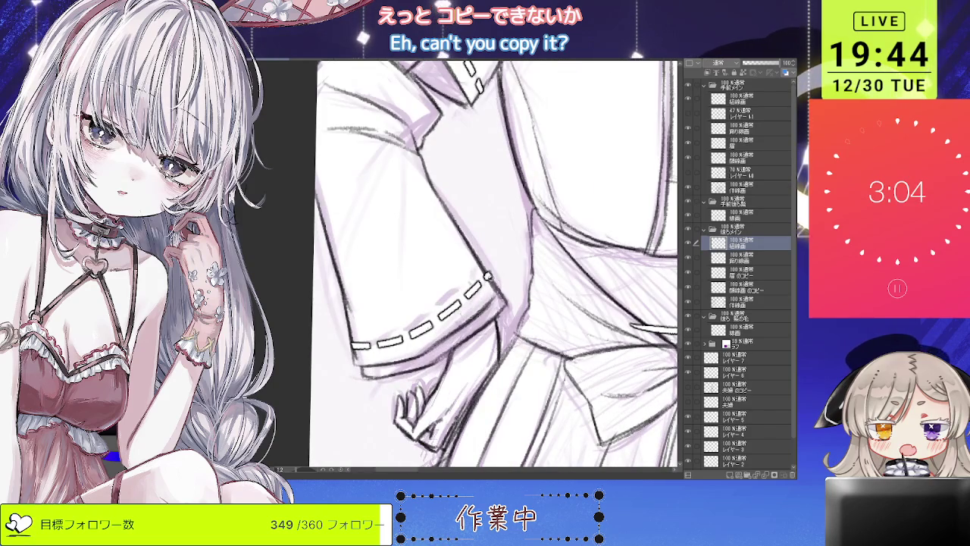
{"action": "key", "text": "ctrl+minus"}
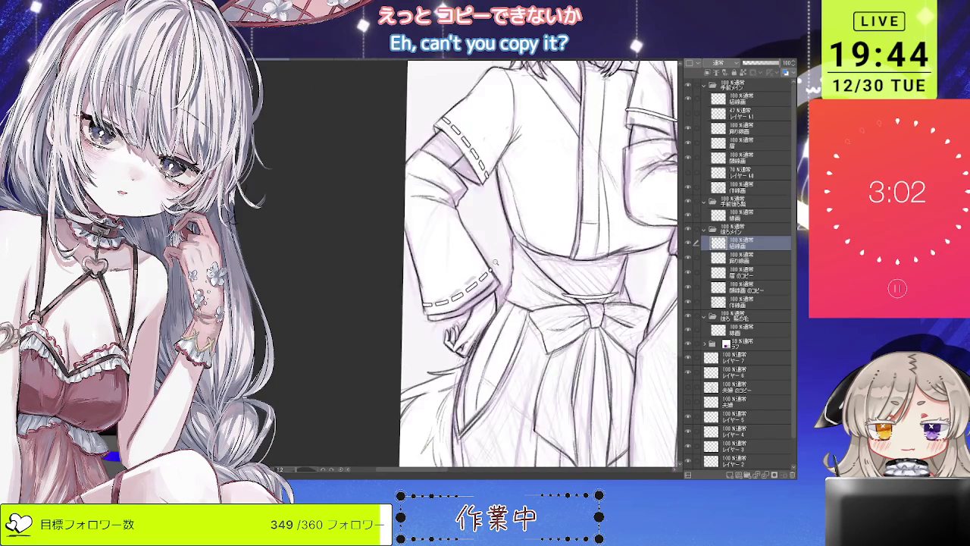
{"action": "key", "text": "ctrl+minus"}
- Magnify the waist bow, undo the stray stroke near the knot, and zoom back out
{"action": "key", "text": "ctrl+plus"}
{"action": "key", "text": "ctrl+plus"}
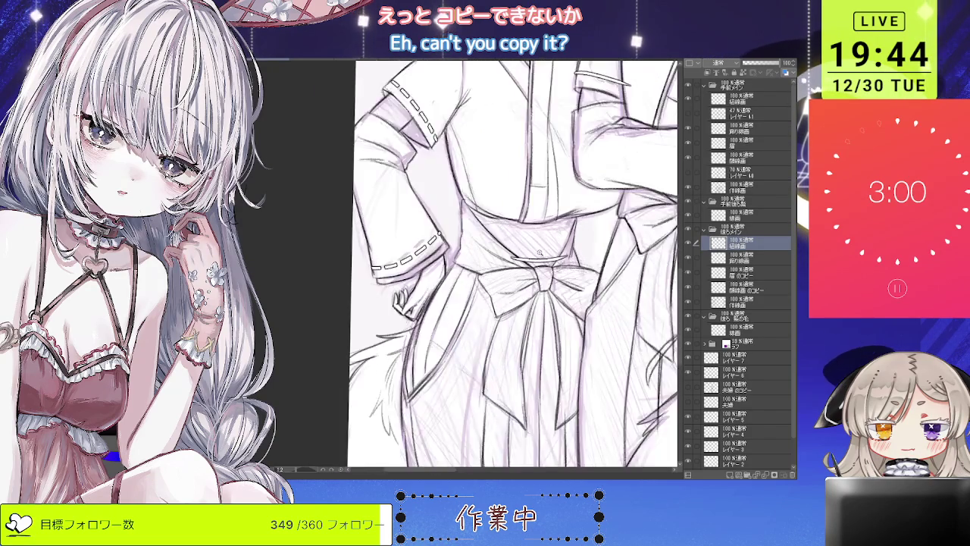
{"action": "key", "text": "ctrl+plus"}
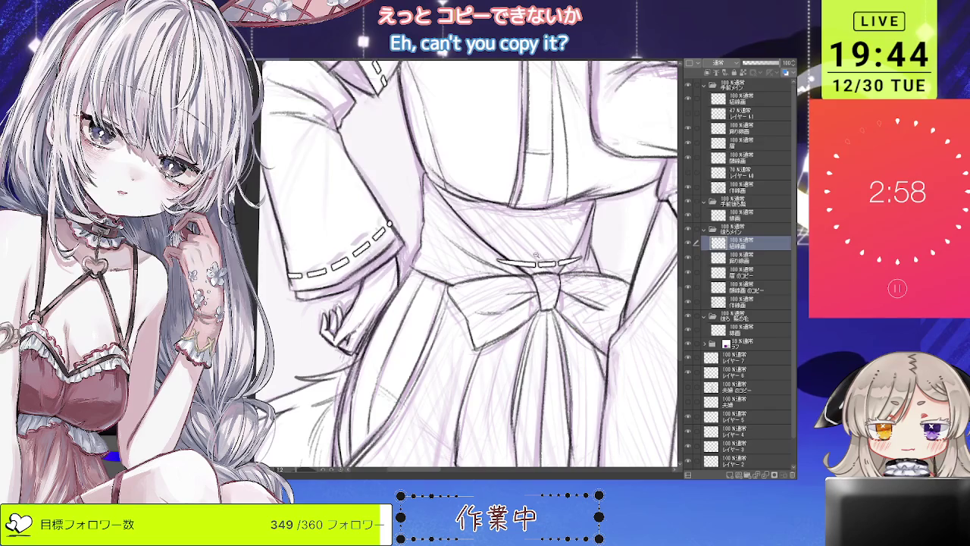
{"action": "key", "text": "ctrl+plus"}
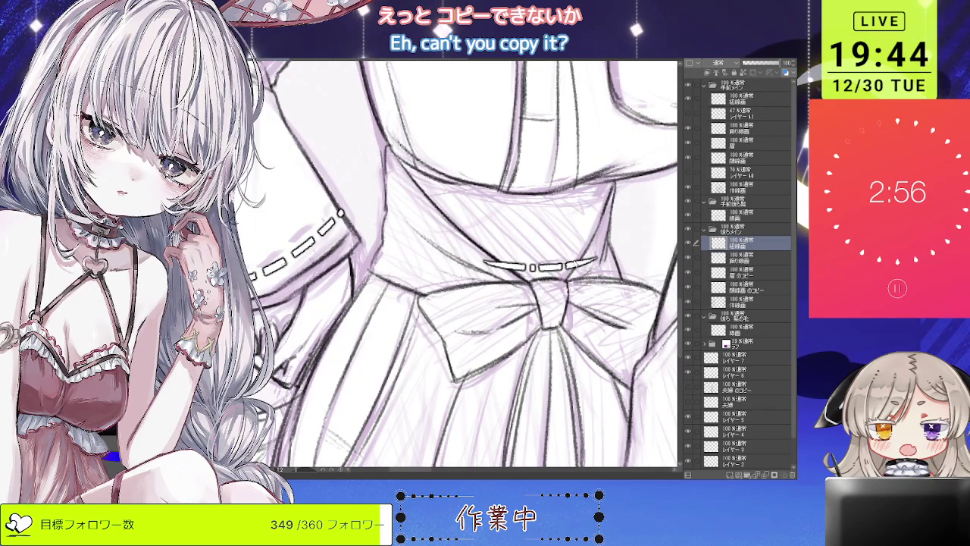
{"action": "key", "text": "ctrl+z"}
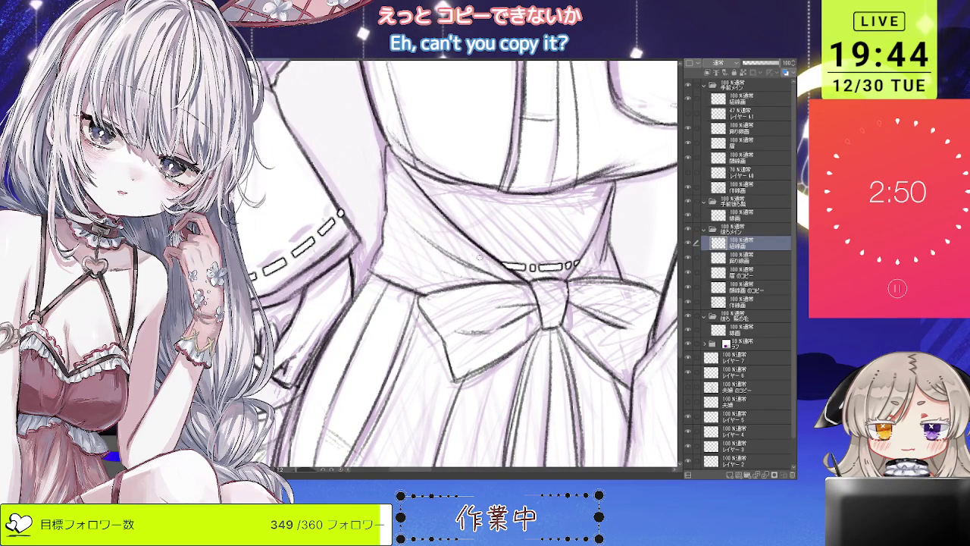
{"action": "key", "text": "ctrl+minus"}
{"action": "key", "text": "ctrl+minus"}
{"action": "key", "text": "ctrl+minus"}
{"action": "key", "text": "ctrl+minus"}
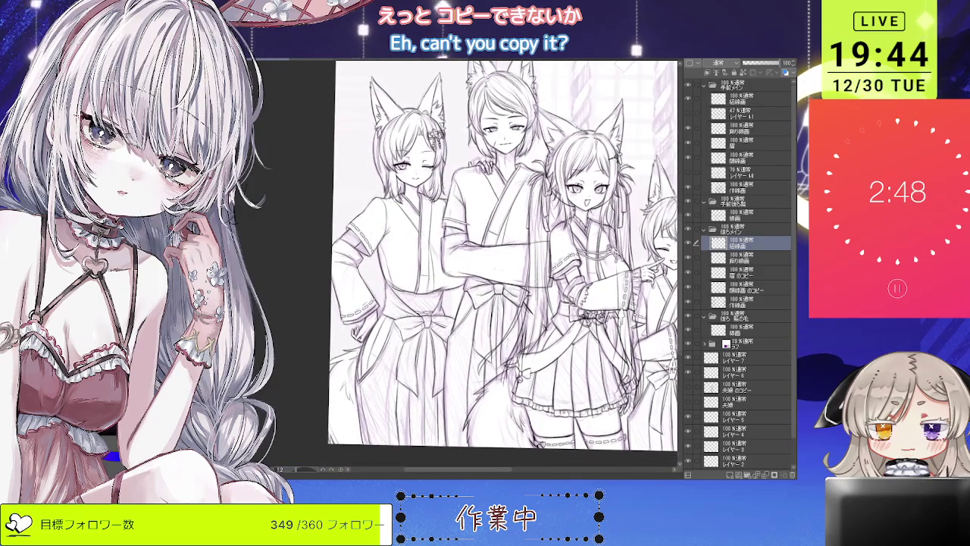
{"action": "scroll", "coordinate": [504, 258], "scroll_direction": "up", "scroll_amount": 1}
{"action": "scroll", "coordinate": [513, 271], "scroll_direction": "up", "scroll_amount": 1}
{"action": "scroll", "coordinate": [513, 270], "scroll_direction": "up", "scroll_amount": 1}
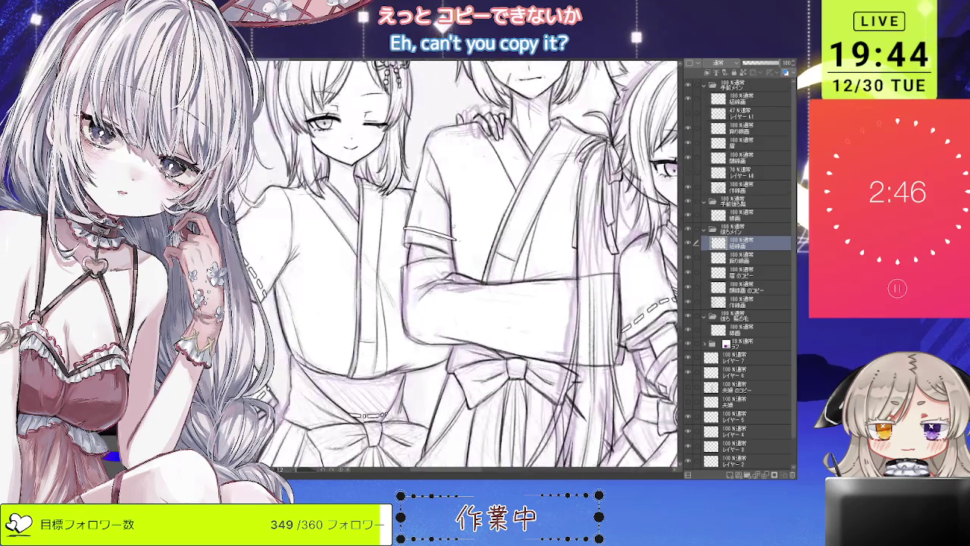
{"action": "left_click_drag", "start_coordinate": [455, 266], "coordinate": [489, 315]}
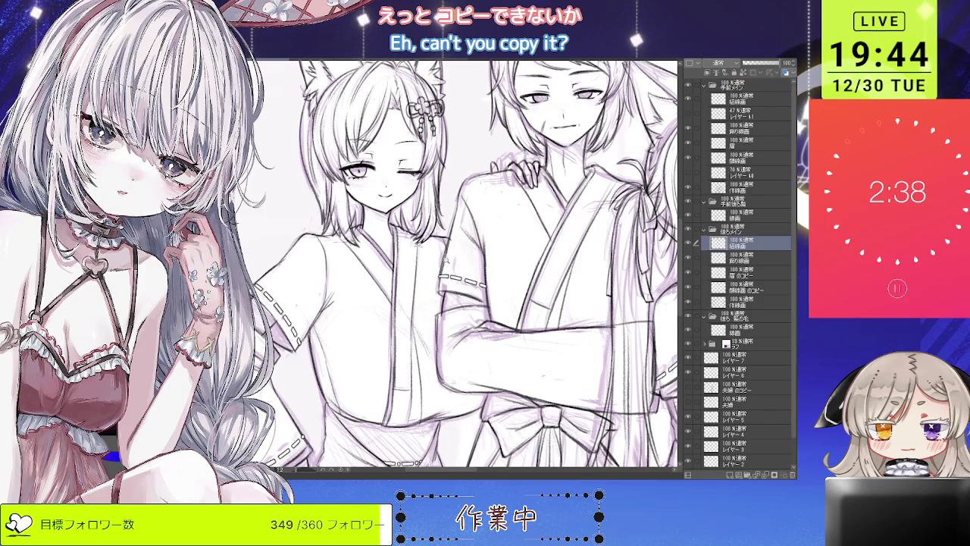
{"action": "scroll", "coordinate": [469, 265], "scroll_direction": "down", "scroll_amount": 5}
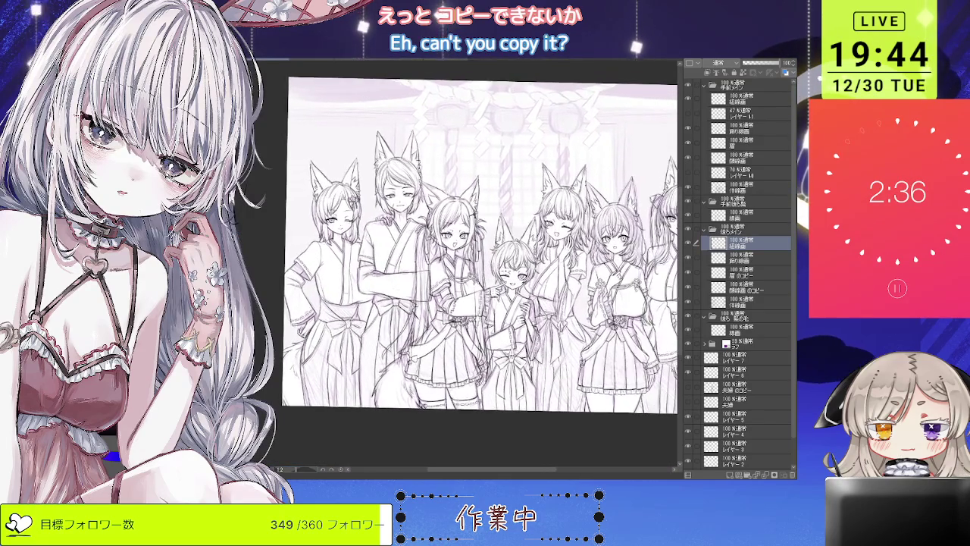
{"action": "scroll", "coordinate": [481, 242], "scroll_direction": "up", "scroll_amount": 3}
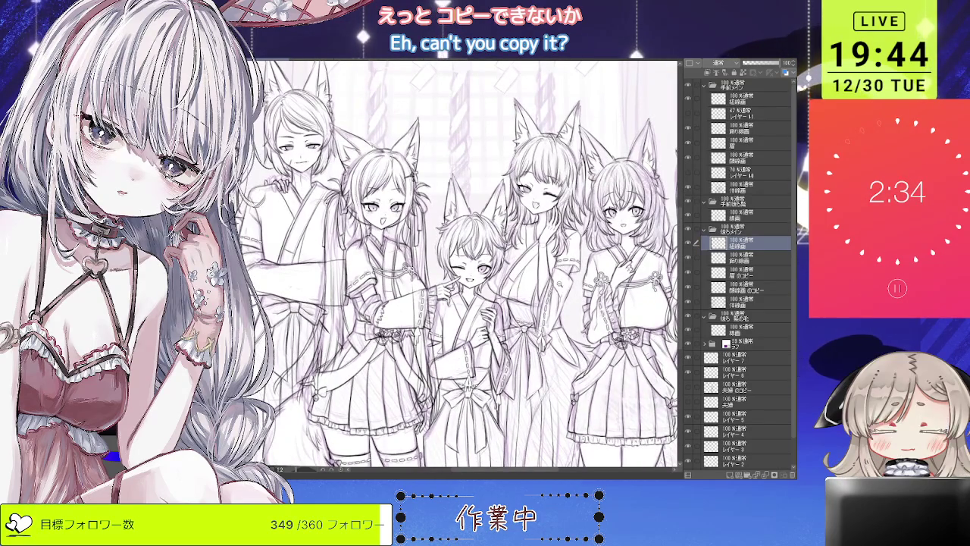
{"action": "scroll", "coordinate": [470, 265], "scroll_direction": "up", "scroll_amount": 1}
{"action": "scroll", "coordinate": [470, 265], "scroll_direction": "up", "scroll_amount": 2}
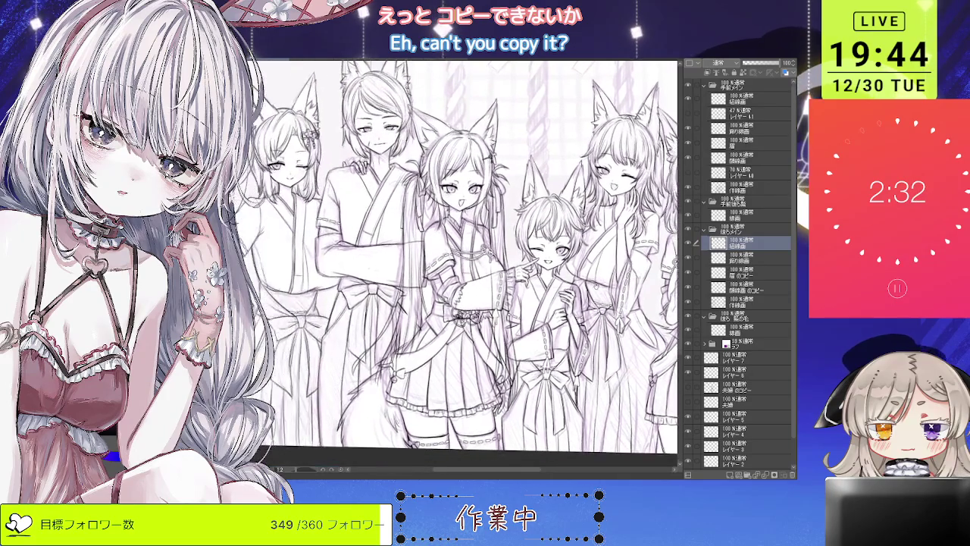
{"action": "scroll", "coordinate": [470, 258], "scroll_direction": "up", "scroll_amount": 1}
{"action": "scroll", "coordinate": [469, 258], "scroll_direction": "up", "scroll_amount": 1}
{"action": "scroll", "coordinate": [394, 295], "scroll_direction": "up", "scroll_amount": 1}
{"action": "scroll", "coordinate": [394, 296], "scroll_direction": "up", "scroll_amount": 1}
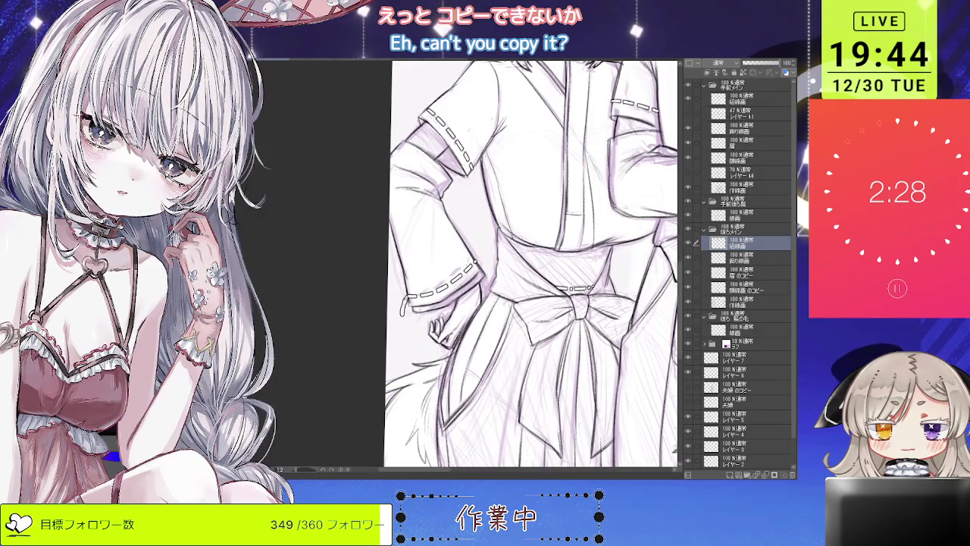
- Replace the left girl's sleeve-cuff line with a longer one reaching further down
{"action": "key", "text": "ctrl+z"}
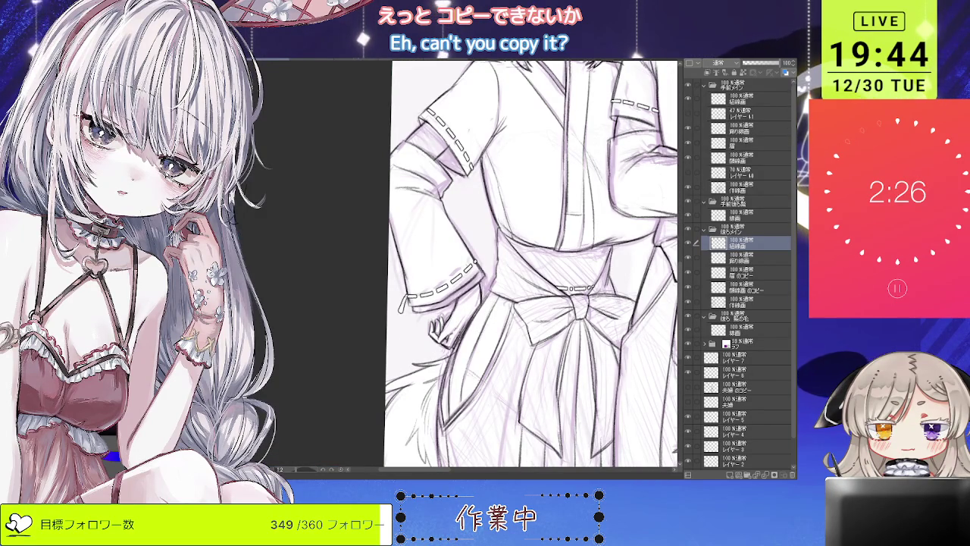
{"action": "left_click_drag", "start_coordinate": [406, 295], "coordinate": [404, 329]}
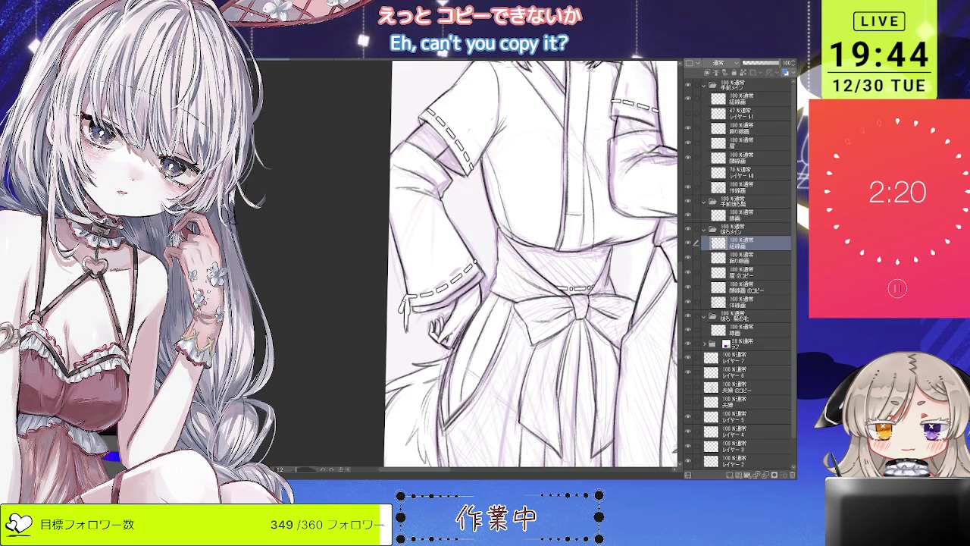
{"action": "left_click_drag", "start_coordinate": [299, 376], "coordinate": [316, 352]}
{"action": "scroll", "coordinate": [434, 300], "scroll_direction": "up", "scroll_amount": 2}
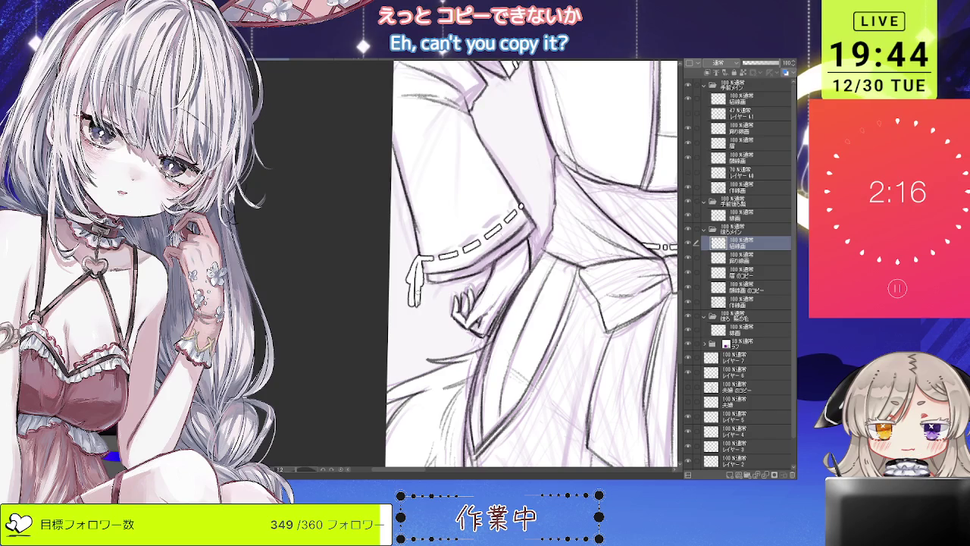
{"action": "scroll", "coordinate": [530, 265], "scroll_direction": "down", "scroll_amount": 5}
{"action": "scroll", "coordinate": [531, 265], "scroll_direction": "up", "scroll_amount": 1}
{"action": "scroll", "coordinate": [530, 265], "scroll_direction": "down", "scroll_amount": 2}
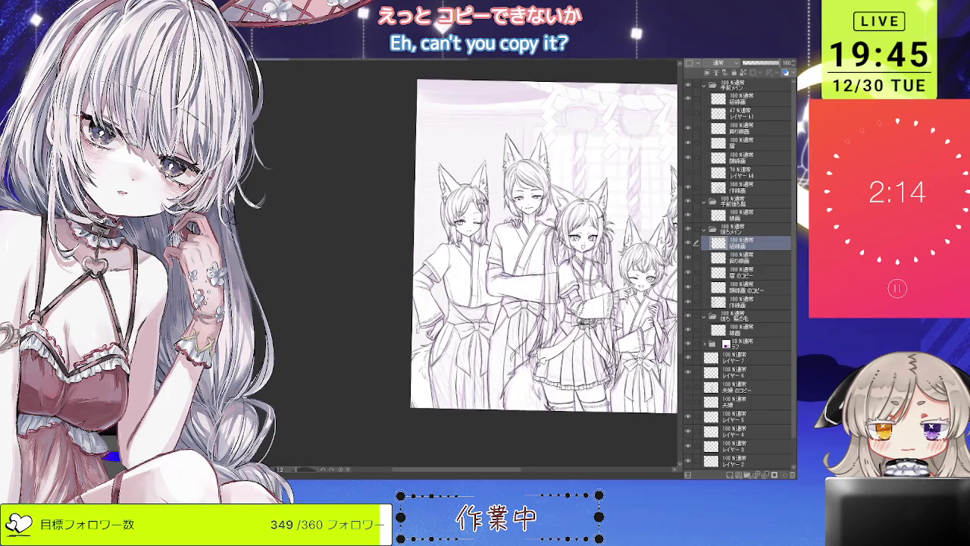
{"action": "scroll", "coordinate": [500, 235], "scroll_direction": "down", "scroll_amount": 1}
{"action": "scroll", "coordinate": [492, 250], "scroll_direction": "up", "scroll_amount": 1}
{"action": "scroll", "coordinate": [492, 250], "scroll_direction": "up", "scroll_amount": 1}
{"action": "scroll", "coordinate": [493, 250], "scroll_direction": "up", "scroll_amount": 1}
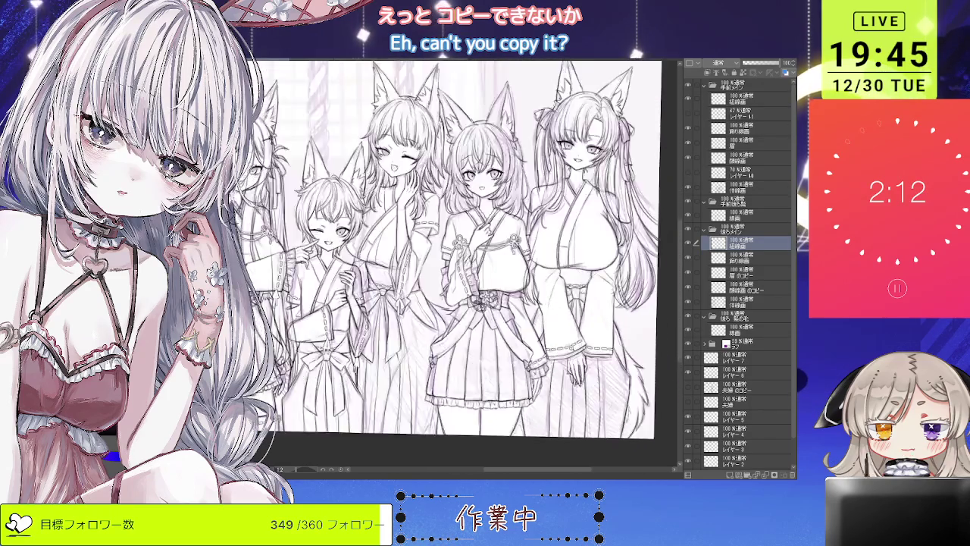
{"action": "scroll", "coordinate": [493, 250], "scroll_direction": "up", "scroll_amount": 1}
{"action": "scroll", "coordinate": [542, 350], "scroll_direction": "up", "scroll_amount": 1}
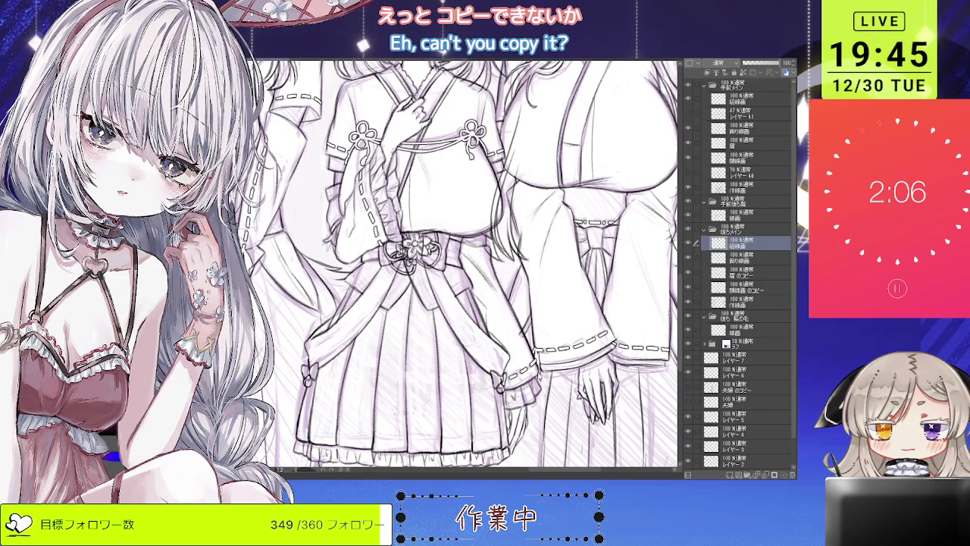
{"action": "left_click_drag", "start_coordinate": [485, 265], "coordinate": [425, 273]}
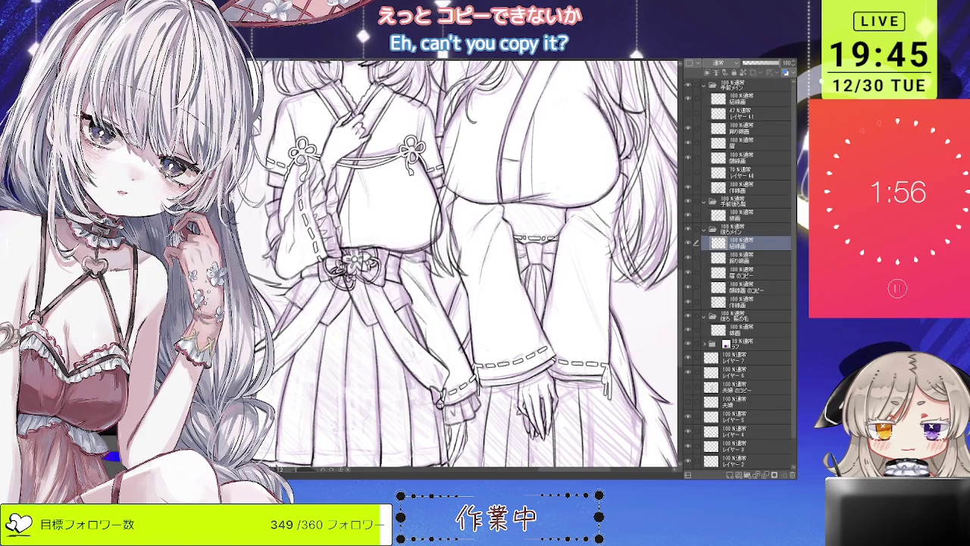
{"action": "scroll", "coordinate": [627, 339], "scroll_direction": "down", "scroll_amount": 2}
{"action": "scroll", "coordinate": [627, 338], "scroll_direction": "up", "scroll_amount": 3}
{"action": "scroll", "coordinate": [627, 338], "scroll_direction": "down", "scroll_amount": 2}
{"action": "scroll", "coordinate": [627, 338], "scroll_direction": "down", "scroll_amount": 1}
{"action": "scroll", "coordinate": [627, 339], "scroll_direction": "up", "scroll_amount": 1}
{"action": "scroll", "coordinate": [627, 338], "scroll_direction": "up", "scroll_amount": 1}
{"action": "scroll", "coordinate": [469, 265], "scroll_direction": "down", "scroll_amount": 1}
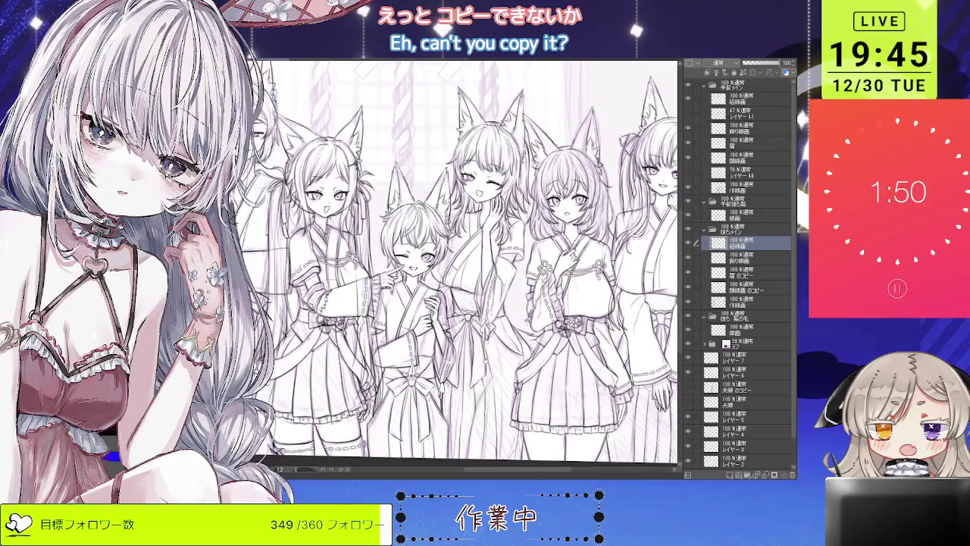
{"action": "scroll", "coordinate": [469, 265], "scroll_direction": "down", "scroll_amount": 1}
{"action": "scroll", "coordinate": [470, 266], "scroll_direction": "down", "scroll_amount": 1}
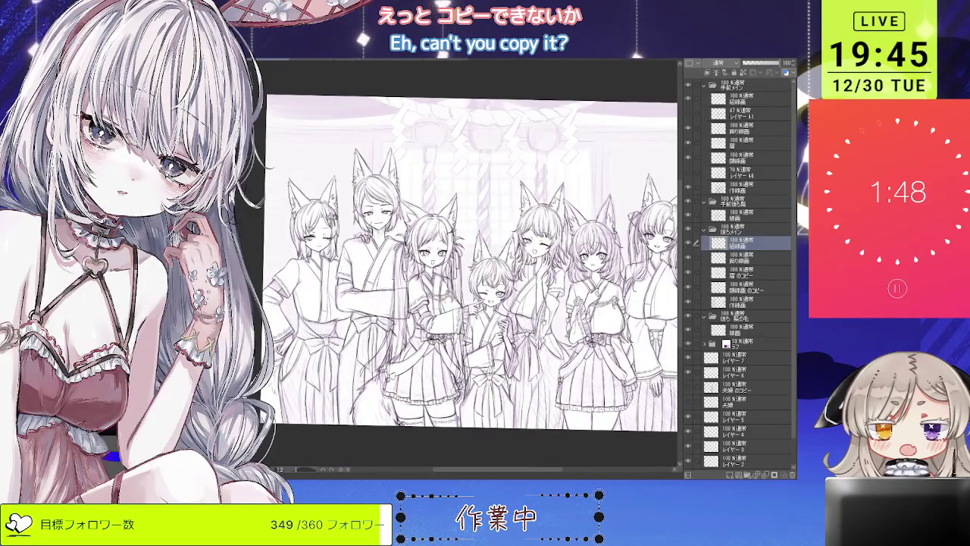
{"action": "scroll", "coordinate": [470, 265], "scroll_direction": "up", "scroll_amount": 1}
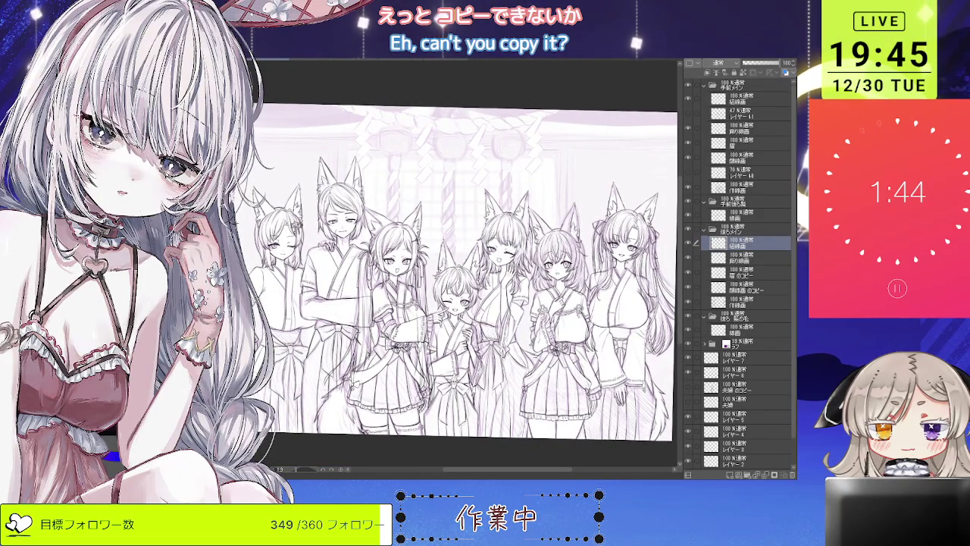
{"action": "scroll", "coordinate": [409, 250], "scroll_direction": "up", "scroll_amount": 1}
{"action": "scroll", "coordinate": [409, 250], "scroll_direction": "up", "scroll_amount": 2}
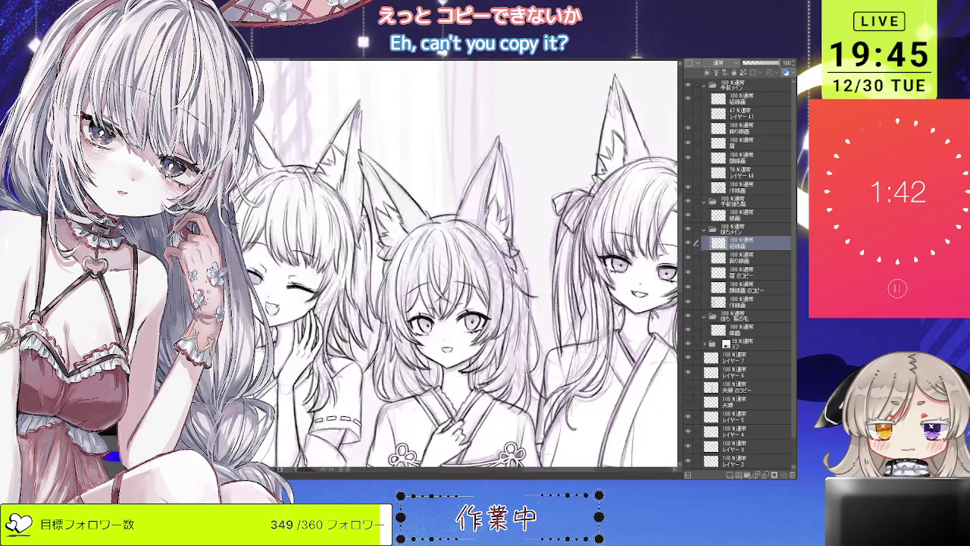
{"action": "scroll", "coordinate": [409, 250], "scroll_direction": "up", "scroll_amount": 1}
{"action": "scroll", "coordinate": [470, 265], "scroll_direction": "up", "scroll_amount": 1}
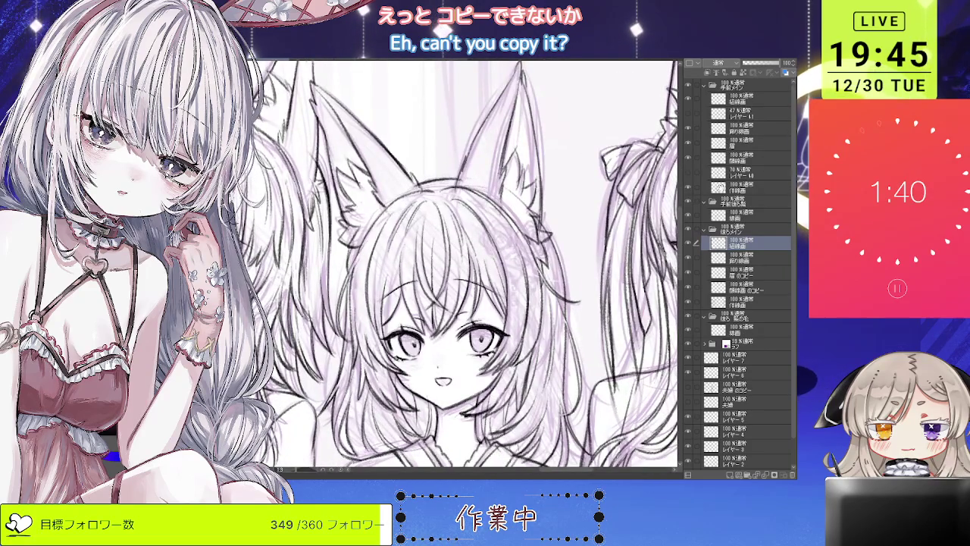
{"action": "left_click", "coordinate": [694, 101]}
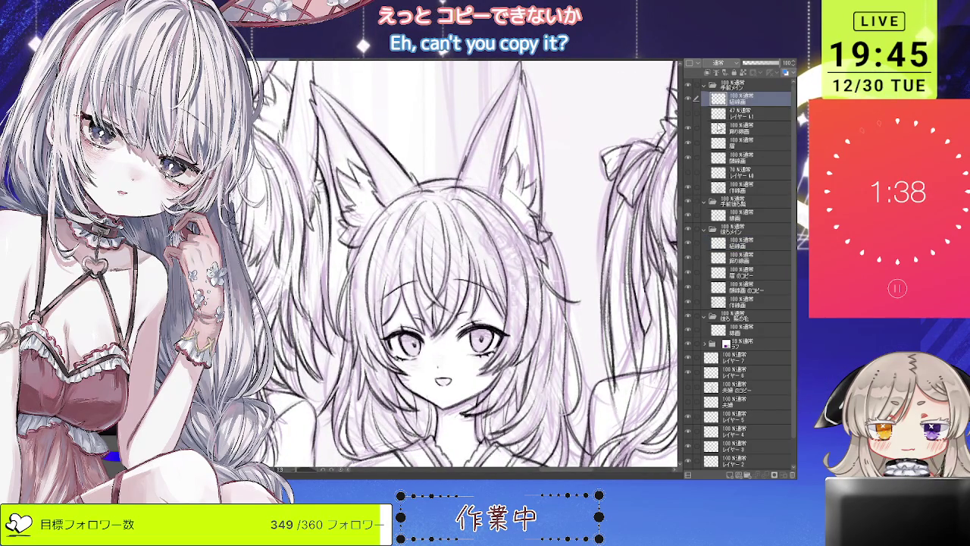
{"action": "left_click", "coordinate": [720, 129]}
{"action": "scroll", "coordinate": [455, 265], "scroll_direction": "up", "scroll_amount": 1}
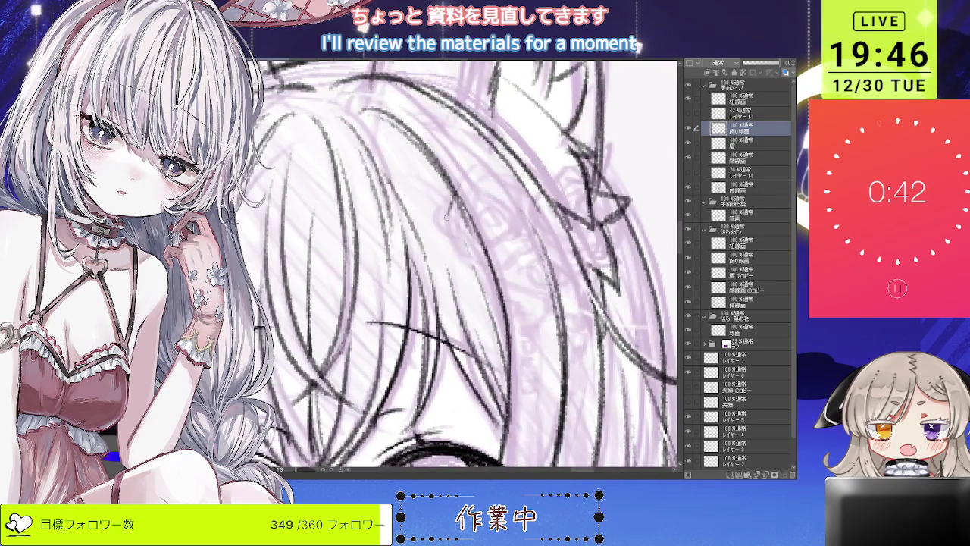
- On the hair-ornament layer, sketch the rose's outline and inner and lower petals beside her ear
{"action": "left_click", "coordinate": [745, 186]}
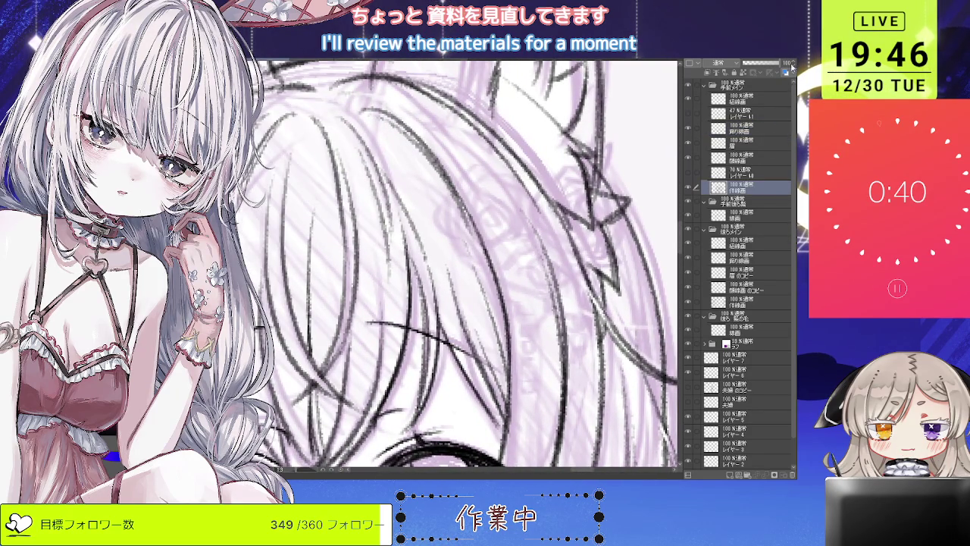
{"action": "left_click", "coordinate": [745, 129]}
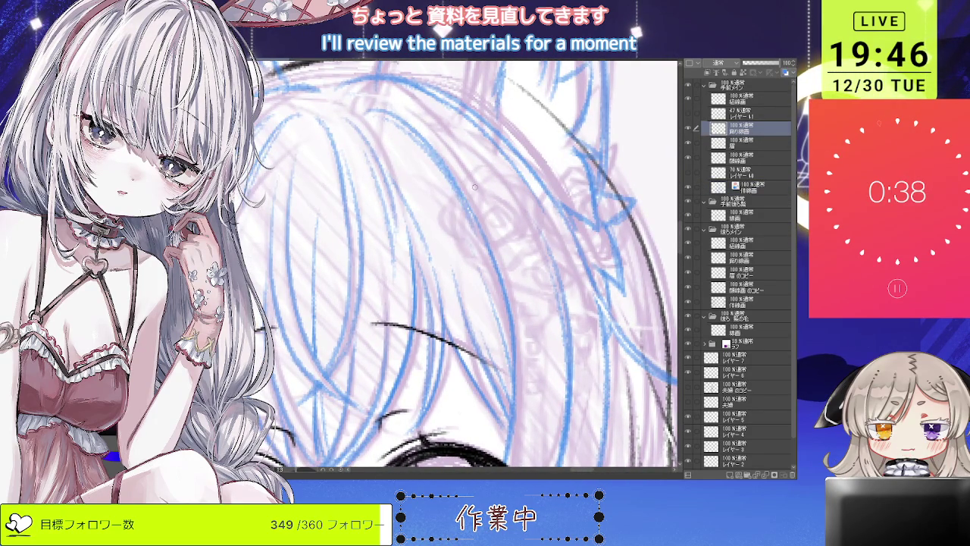
{"action": "mouse_move", "coordinate": [484, 186]}
{"action": "left_mouse_down"}
{"action": "mouse_move", "coordinate": [452, 215]}
{"action": "mouse_move", "coordinate": [477, 244]}
{"action": "mouse_move", "coordinate": [477, 227]}
{"action": "mouse_move", "coordinate": [508, 202]}
{"action": "mouse_move", "coordinate": [512, 233]}
{"action": "left_mouse_up"}
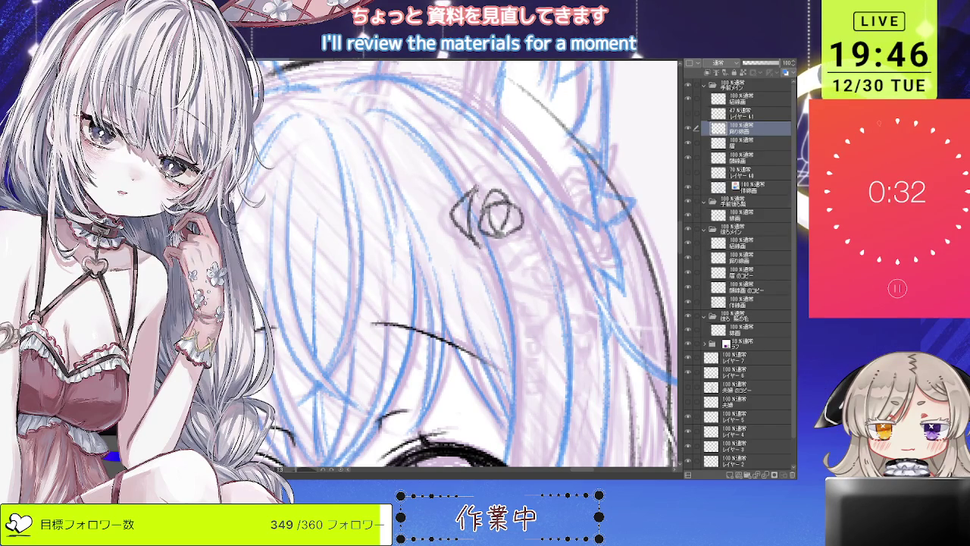
{"action": "left_click_drag", "start_coordinate": [491, 208], "coordinate": [503, 223]}
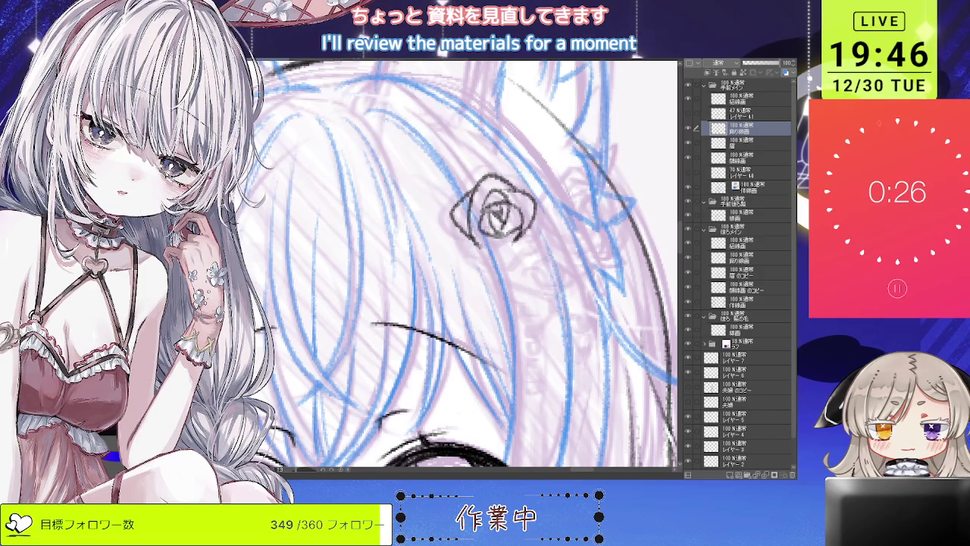
{"action": "left_click_drag", "start_coordinate": [485, 228], "coordinate": [508, 249]}
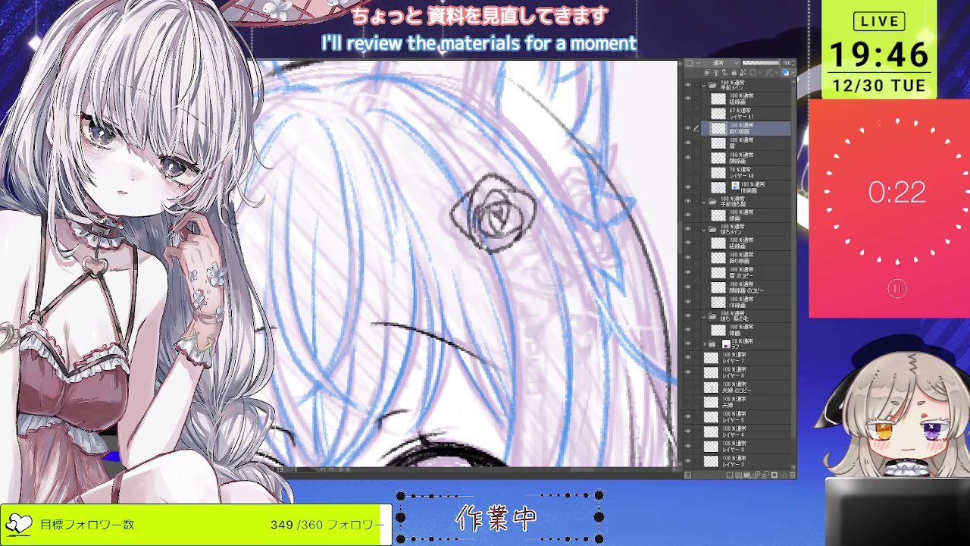
- Extend the rose's right edge, lower-left outline and top-left petal, then zoom out
{"action": "mouse_move", "coordinate": [536, 211]}
{"action": "left_mouse_down"}
{"action": "mouse_move", "coordinate": [539, 238]}
{"action": "mouse_move", "coordinate": [504, 253]}
{"action": "left_mouse_up"}
{"action": "mouse_move", "coordinate": [469, 226]}
{"action": "left_mouse_down"}
{"action": "mouse_move", "coordinate": [459, 255]}
{"action": "mouse_move", "coordinate": [500, 253]}
{"action": "left_mouse_up"}
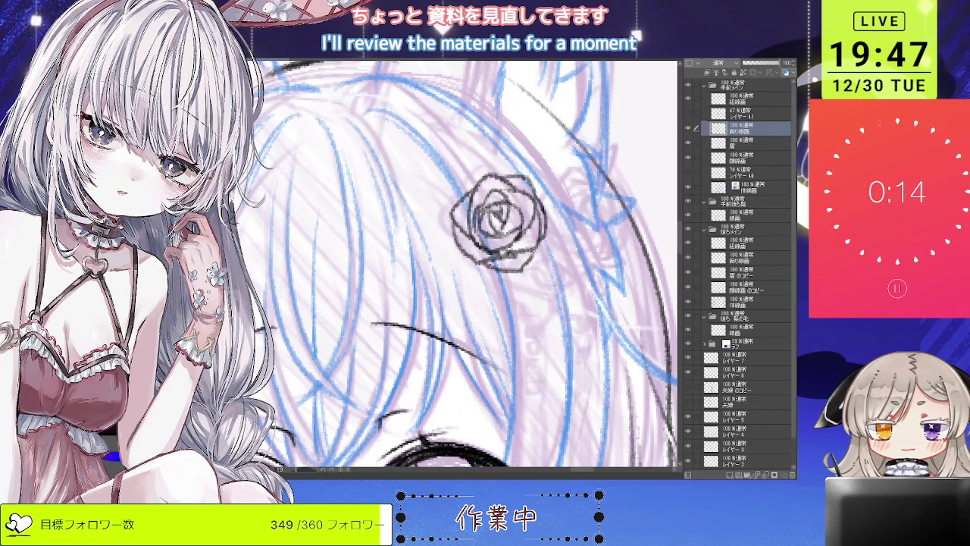
{"action": "mouse_move", "coordinate": [487, 175]}
{"action": "left_mouse_down"}
{"action": "mouse_move", "coordinate": [460, 188]}
{"action": "mouse_move", "coordinate": [452, 216]}
{"action": "left_mouse_up"}
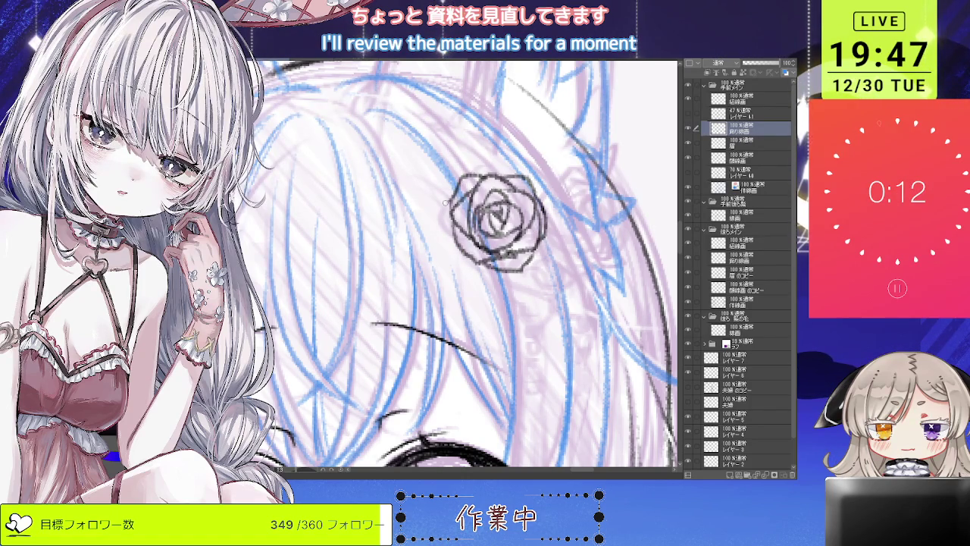
{"action": "scroll", "coordinate": [534, 189], "scroll_direction": "down", "scroll_amount": 1}
{"action": "scroll", "coordinate": [534, 190], "scroll_direction": "down", "scroll_amount": 1}
{"action": "scroll", "coordinate": [508, 212], "scroll_direction": "down", "scroll_amount": 1}
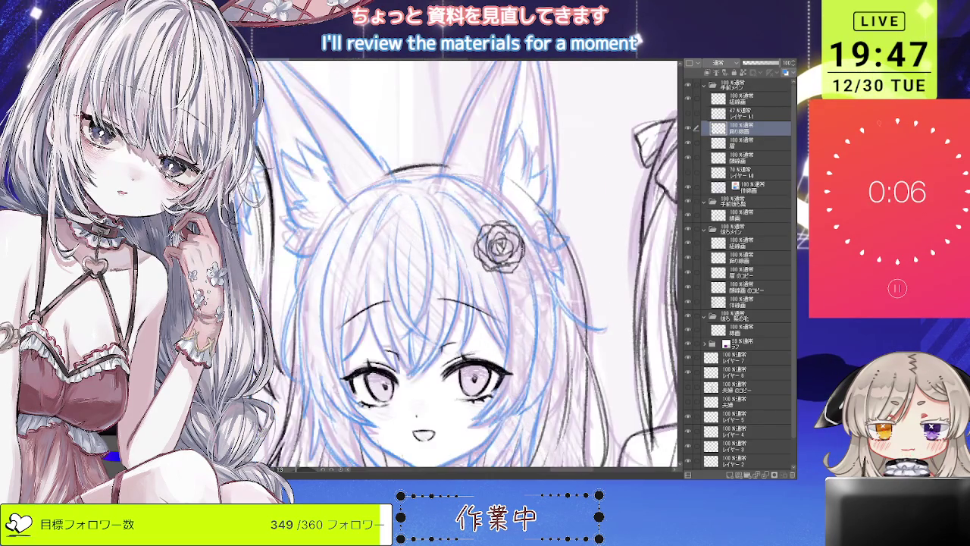
{"action": "scroll", "coordinate": [486, 244], "scroll_direction": "up", "scroll_amount": 2}
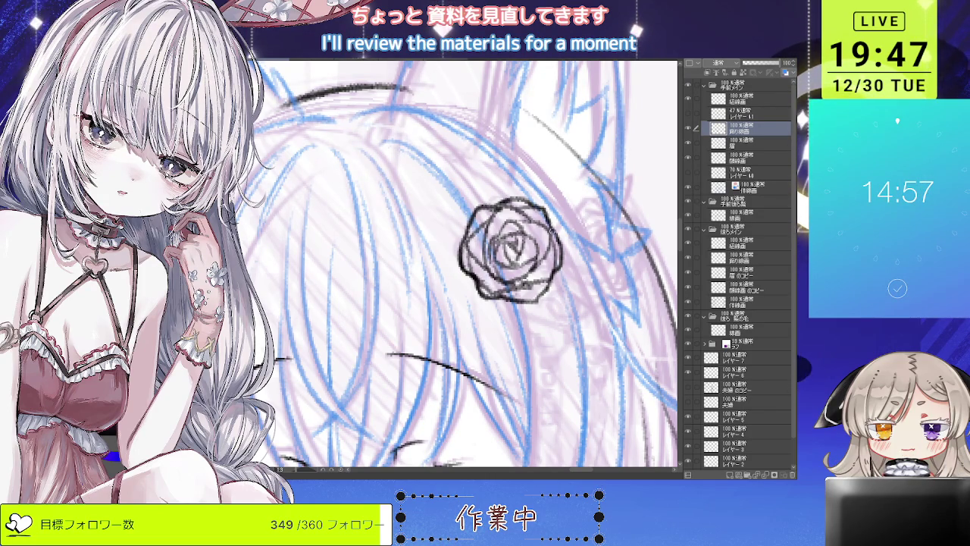
{"action": "scroll", "coordinate": [457, 265], "scroll_direction": "down", "scroll_amount": 3}
{"action": "scroll", "coordinate": [457, 266], "scroll_direction": "down", "scroll_amount": 2}
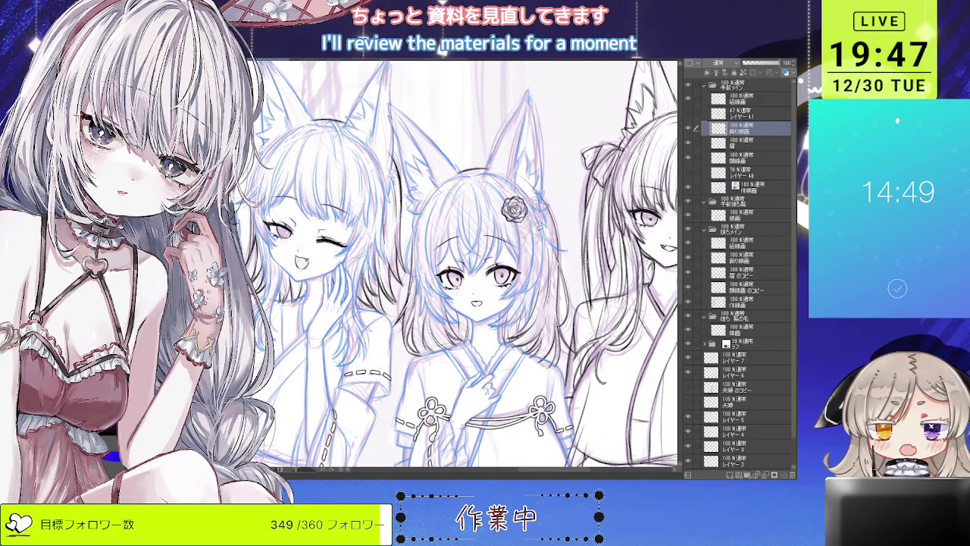
- Duplicate the face line-art layer and rotate the copied rose into place beside the original
{"action": "key", "text": "ctrl+z"}
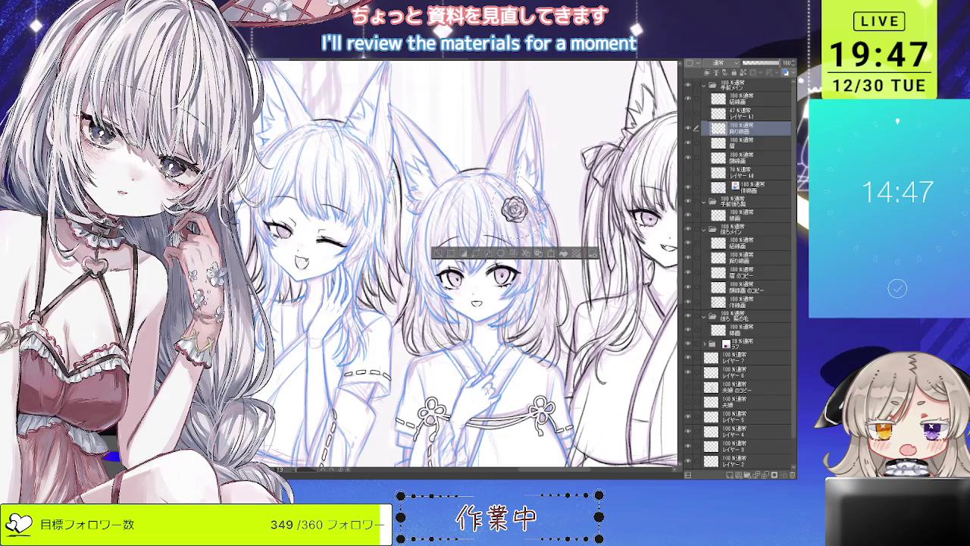
{"action": "key", "text": "ctrl+j"}
{"action": "left_click_drag", "start_coordinate": [515, 206], "coordinate": [535, 209]}
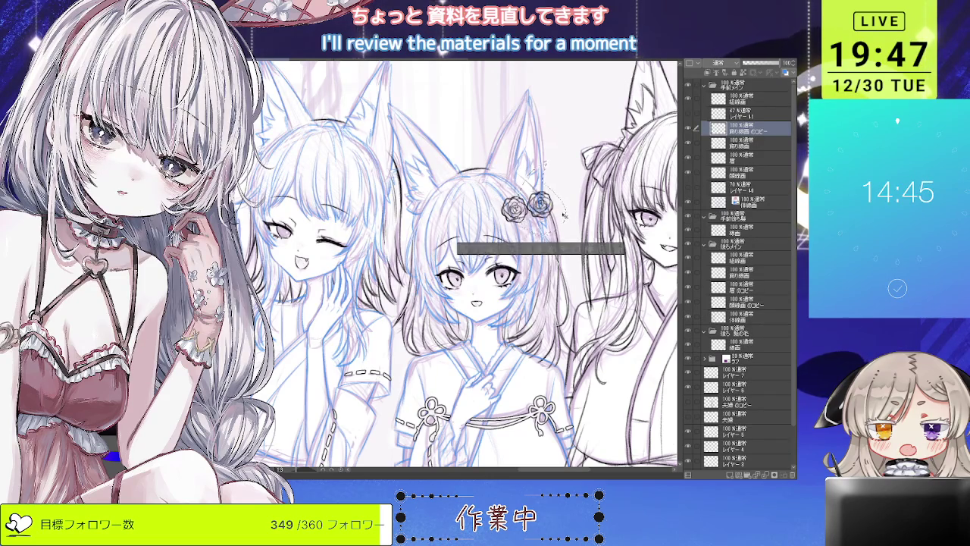
{"action": "scroll", "coordinate": [557, 220], "scroll_direction": "up", "scroll_amount": 2}
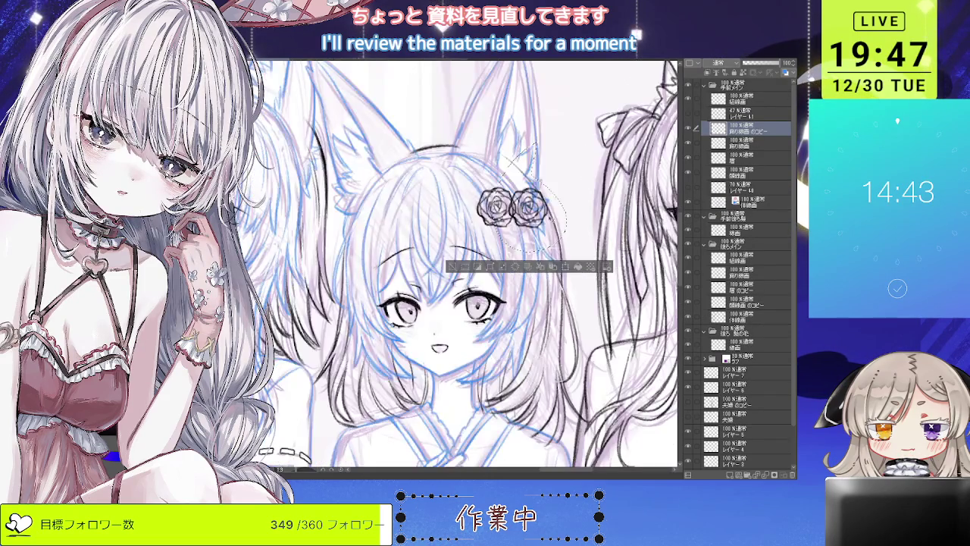
{"action": "left_click", "coordinate": [563, 266]}
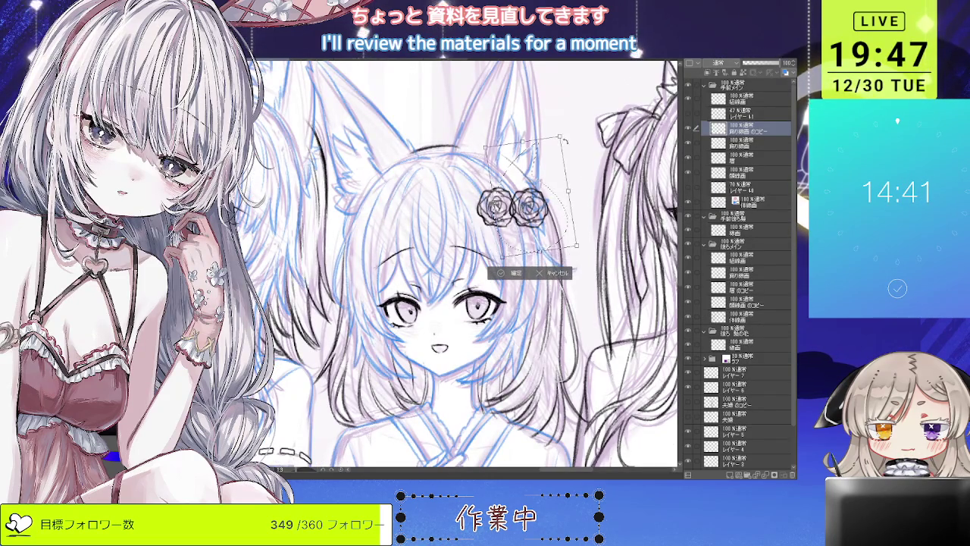
{"action": "left_click_drag", "start_coordinate": [567, 257], "coordinate": [585, 206]}
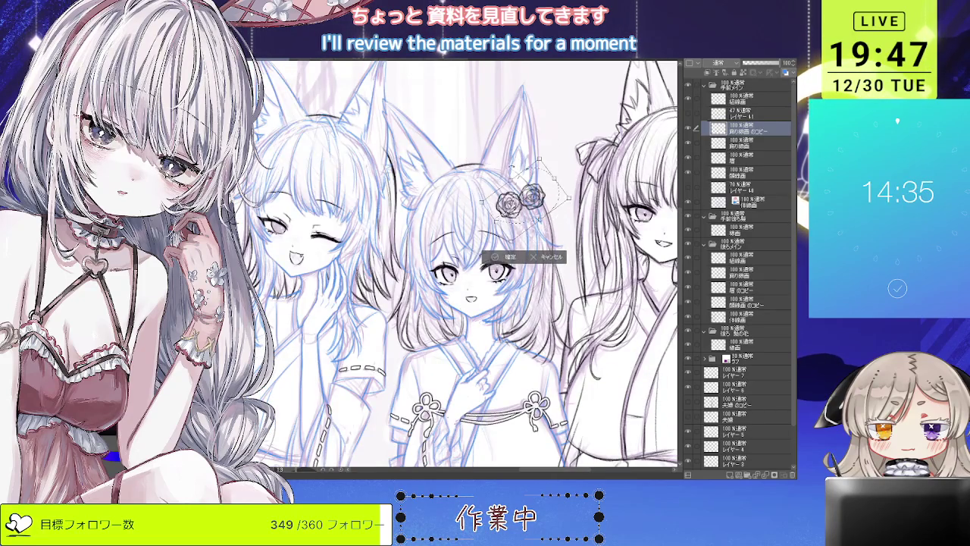
{"action": "left_click_drag", "start_coordinate": [585, 207], "coordinate": [586, 204]}
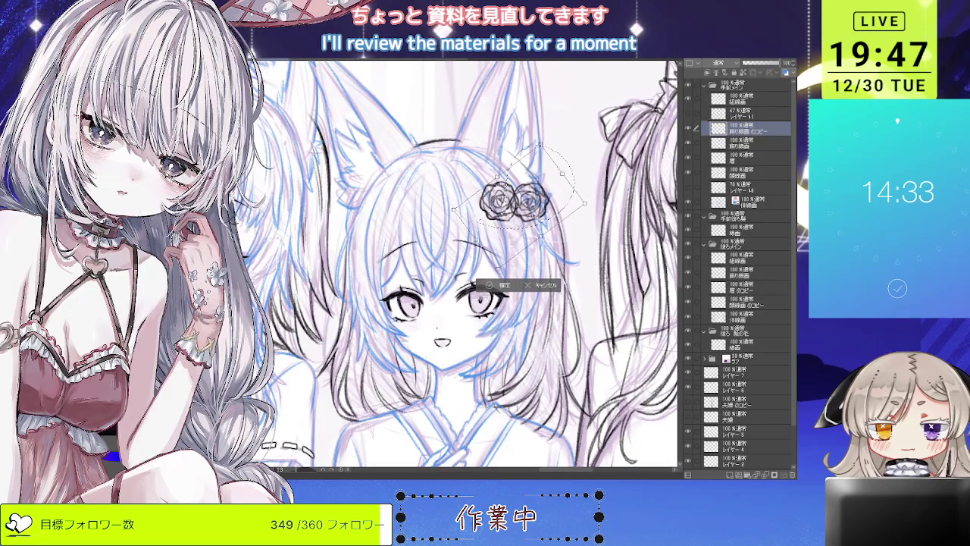
{"action": "scroll", "coordinate": [515, 217], "scroll_direction": "down", "scroll_amount": 2}
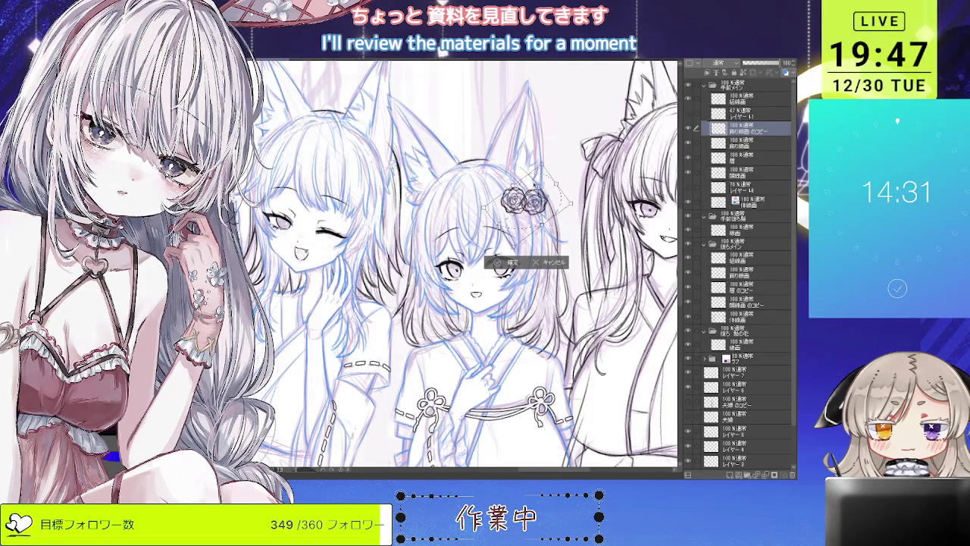
{"action": "key", "text": "Return"}
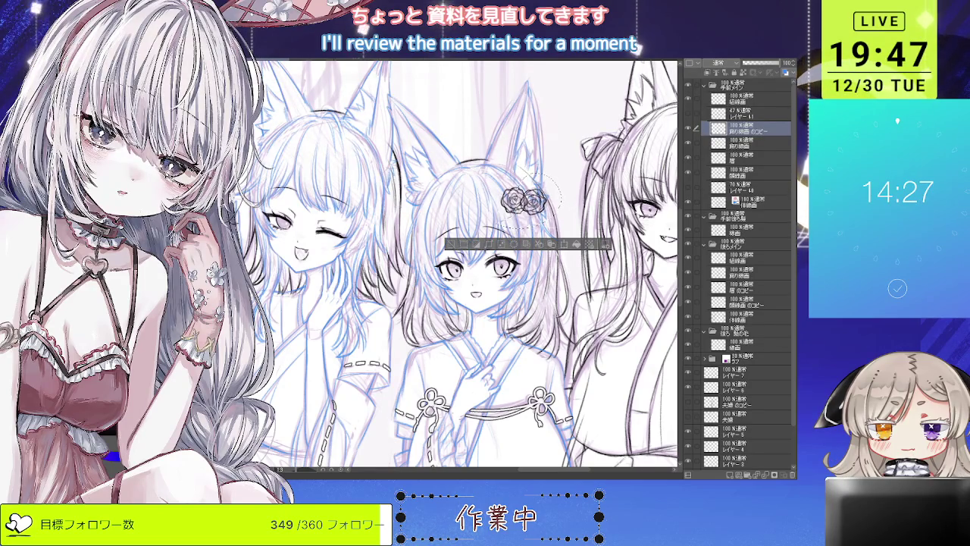
- Merge the rose copy into the face line art, then lasso both roses and nudge them up-left
{"action": "scroll", "coordinate": [539, 199], "scroll_direction": "up", "scroll_amount": 2}
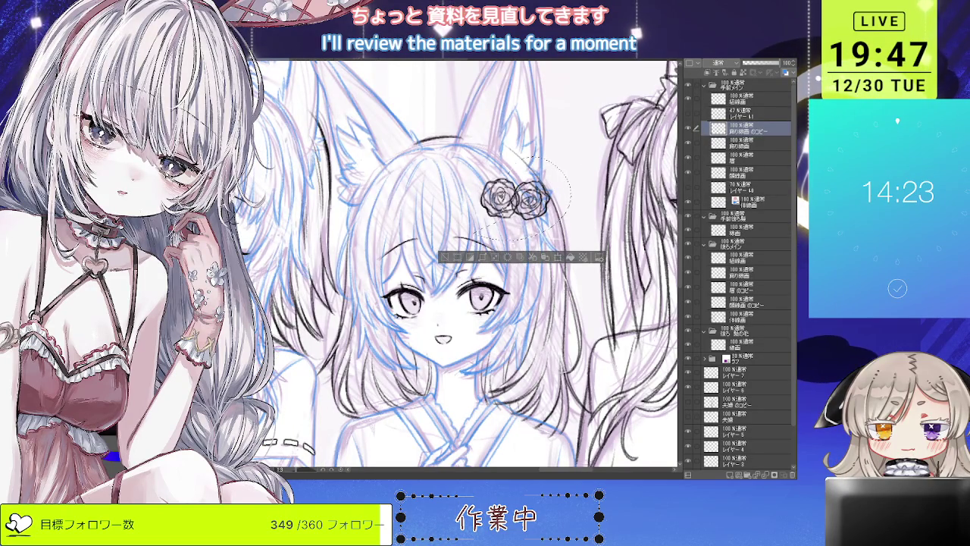
{"action": "key", "text": "ctrl+d"}
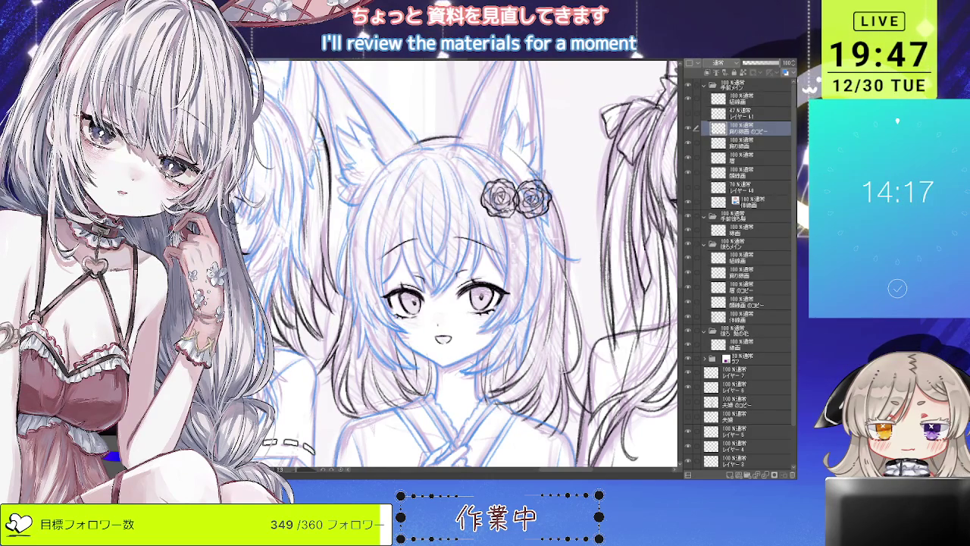
{"action": "scroll", "coordinate": [516, 197], "scroll_direction": "up", "scroll_amount": 5}
{"action": "scroll", "coordinate": [516, 197], "scroll_direction": "down", "scroll_amount": 4}
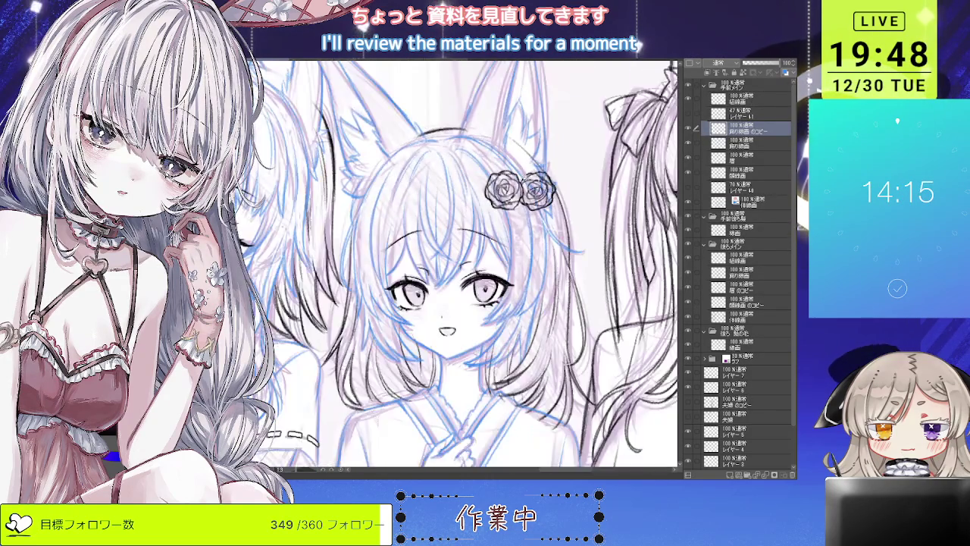
{"action": "scroll", "coordinate": [457, 263], "scroll_direction": "up", "scroll_amount": 1}
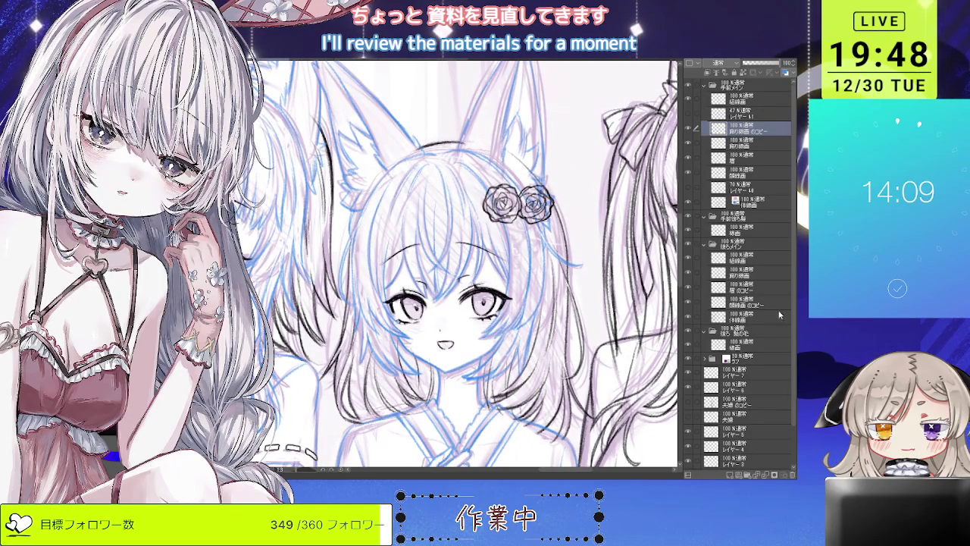
{"action": "key", "text": "ctrl+e"}
{"action": "mouse_move", "coordinate": [565, 175]}
{"action": "left_mouse_down"}
{"action": "mouse_move", "coordinate": [562, 244]}
{"action": "mouse_move", "coordinate": [537, 240]}
{"action": "left_mouse_up"}
{"action": "key", "text": "ctrl+t"}
{"action": "left_click_drag", "start_coordinate": [512, 208], "coordinate": [511, 204]}
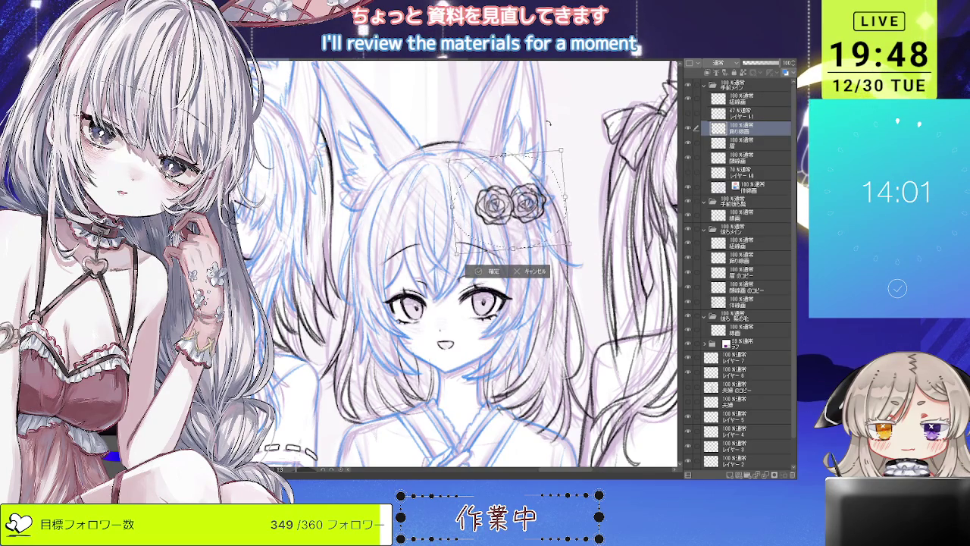
- Tilt the selected twin roses slightly, shrink them a touch, and deselect
{"action": "scroll", "coordinate": [554, 140], "scroll_direction": "down", "scroll_amount": 2}
{"action": "left_click_drag", "start_coordinate": [554, 139], "coordinate": [553, 133]}
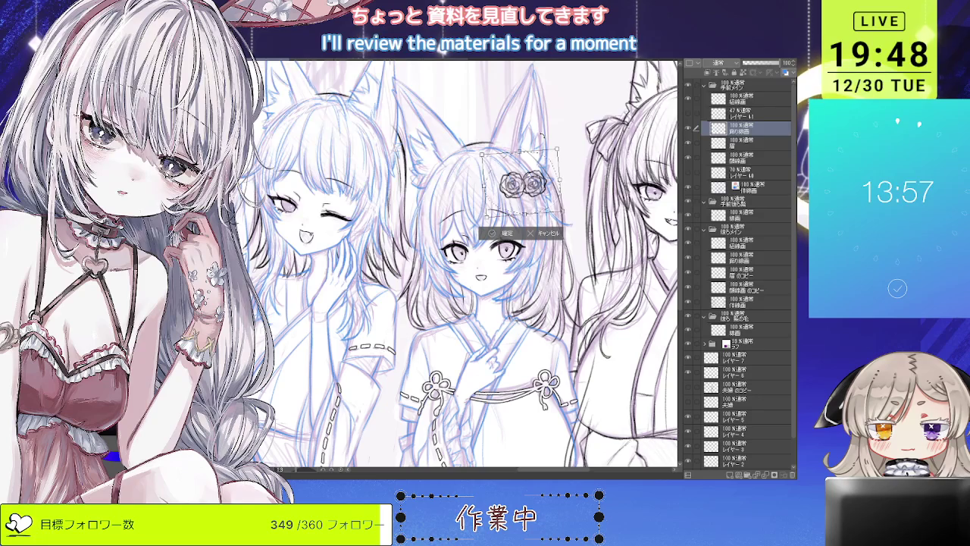
{"action": "key", "text": "Return"}
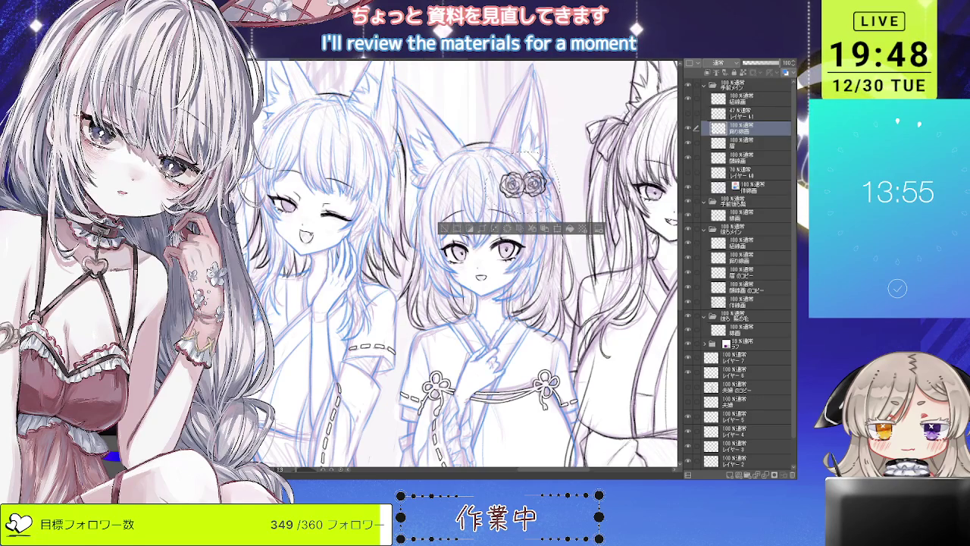
{"action": "scroll", "coordinate": [553, 203], "scroll_direction": "up", "scroll_amount": 2}
{"action": "key", "text": "ctrl+t"}
{"action": "left_click_drag", "start_coordinate": [513, 133], "coordinate": [510, 139]}
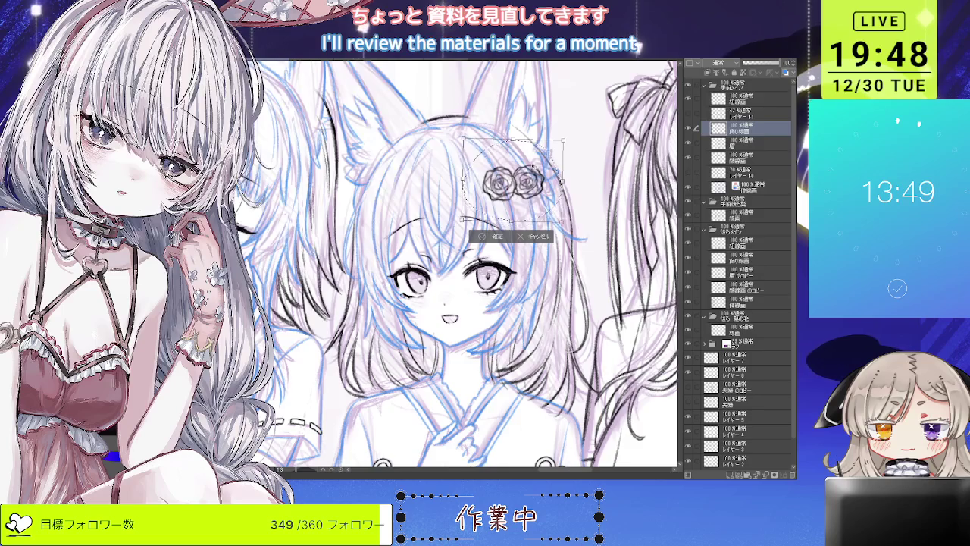
{"action": "scroll", "coordinate": [529, 154], "scroll_direction": "down", "scroll_amount": 2}
{"action": "key", "text": "Return"}
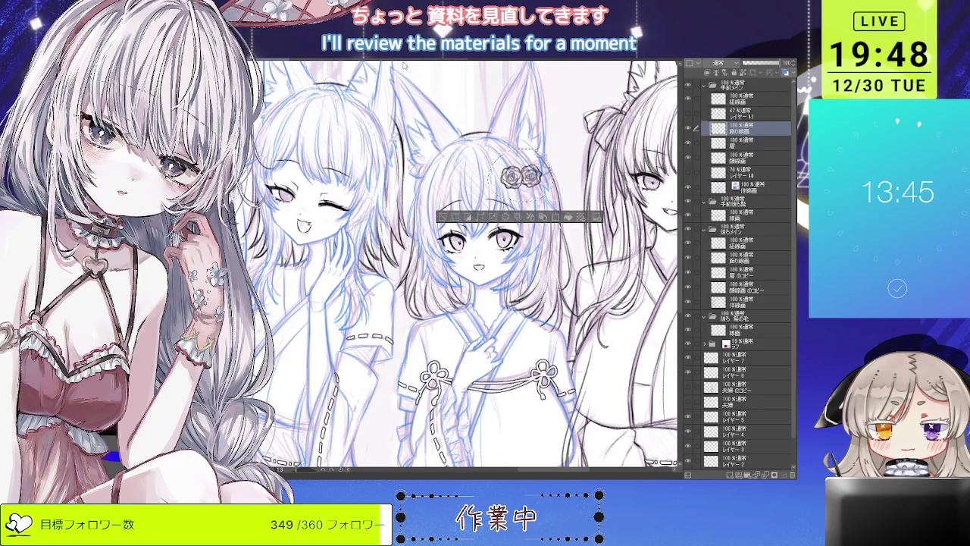
{"action": "key", "text": "ctrl+d"}
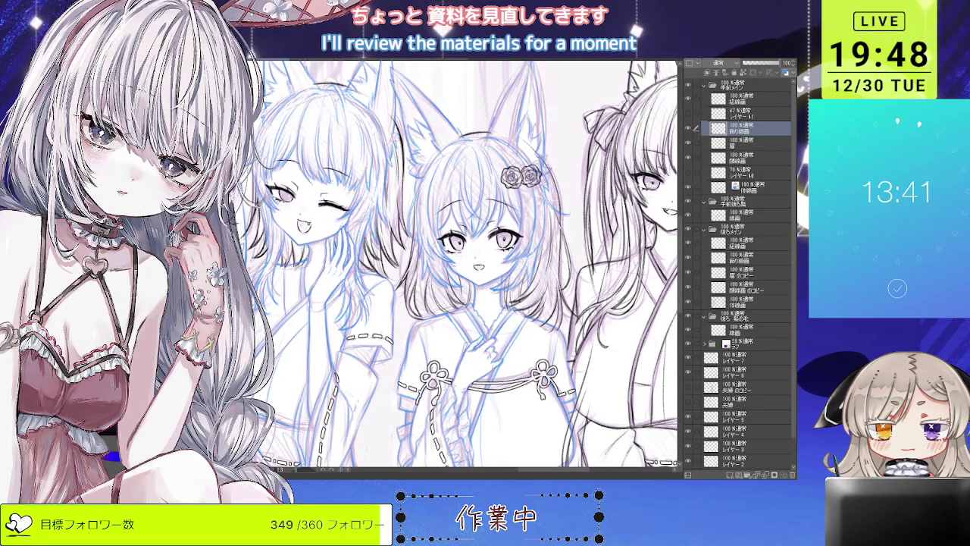
{"action": "scroll", "coordinate": [523, 176], "scroll_direction": "up", "scroll_amount": 3}
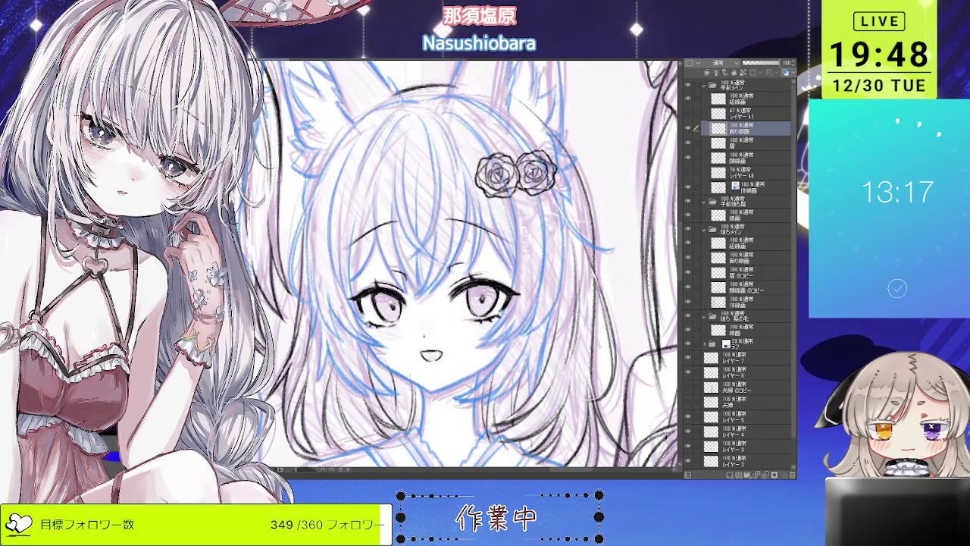
{"action": "scroll", "coordinate": [523, 182], "scroll_direction": "up", "scroll_amount": 3}
- Draw a small loop and short strokes beneath the roses, undoing a stray dark scribble
{"action": "scroll", "coordinate": [522, 182], "scroll_direction": "up", "scroll_amount": 3}
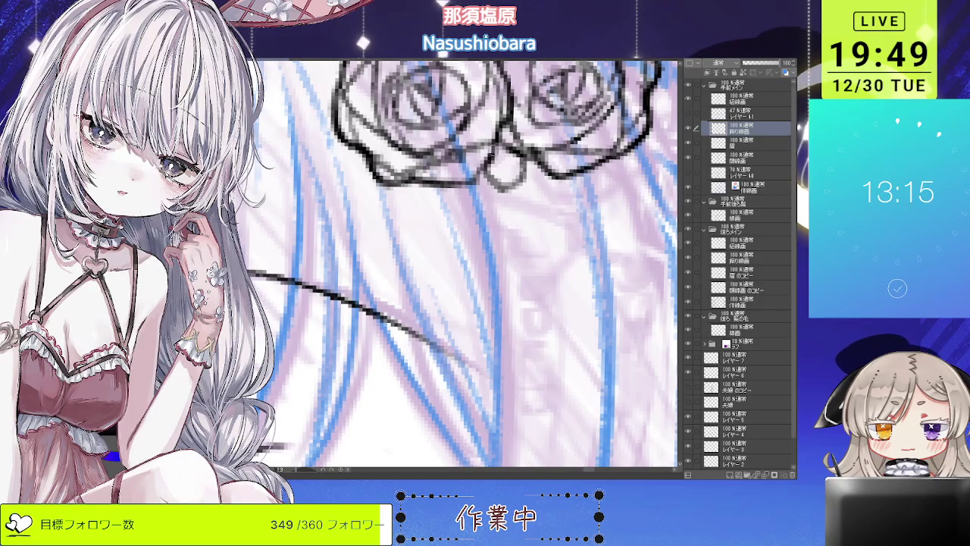
{"action": "mouse_move", "coordinate": [489, 158]}
{"action": "left_mouse_down"}
{"action": "mouse_move", "coordinate": [502, 151]}
{"action": "mouse_move", "coordinate": [507, 179]}
{"action": "mouse_move", "coordinate": [493, 182]}
{"action": "mouse_move", "coordinate": [512, 188]}
{"action": "mouse_move", "coordinate": [502, 180]}
{"action": "mouse_move", "coordinate": [508, 232]}
{"action": "left_mouse_up"}
{"action": "left_click_drag", "start_coordinate": [520, 182], "coordinate": [515, 238]}
{"action": "scroll", "coordinate": [508, 167], "scroll_direction": "down", "scroll_amount": 2}
{"action": "scroll", "coordinate": [508, 167], "scroll_direction": "down", "scroll_amount": 2}
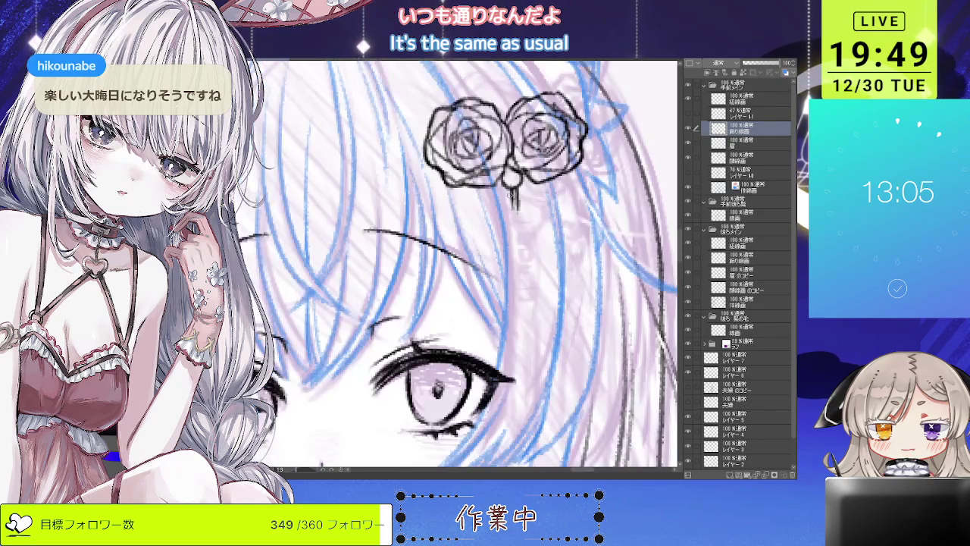
{"action": "mouse_move", "coordinate": [489, 185]}
{"action": "left_mouse_down"}
{"action": "mouse_move", "coordinate": [517, 192]}
{"action": "mouse_move", "coordinate": [515, 204]}
{"action": "left_mouse_up"}
{"action": "key", "text": "ctrl+z"}
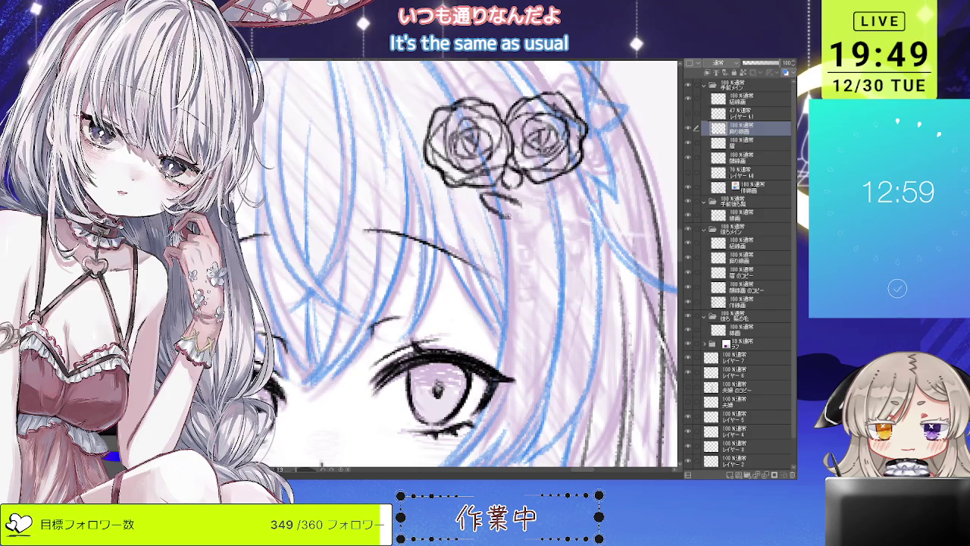
- Sketch the bow below the roses with a lengthened right tail, then flip the view to check
{"action": "left_click_drag", "start_coordinate": [529, 185], "coordinate": [541, 205]}
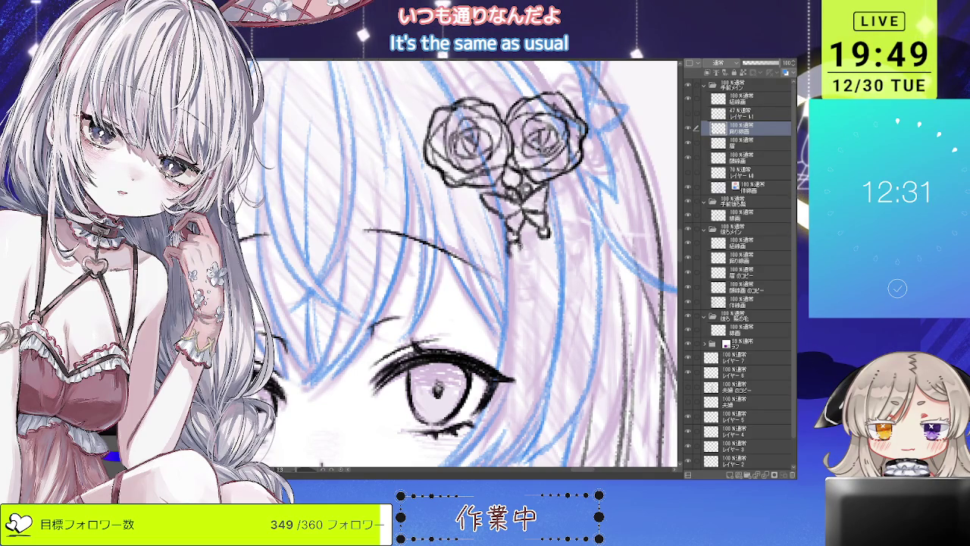
{"action": "left_click_drag", "start_coordinate": [544, 238], "coordinate": [552, 250]}
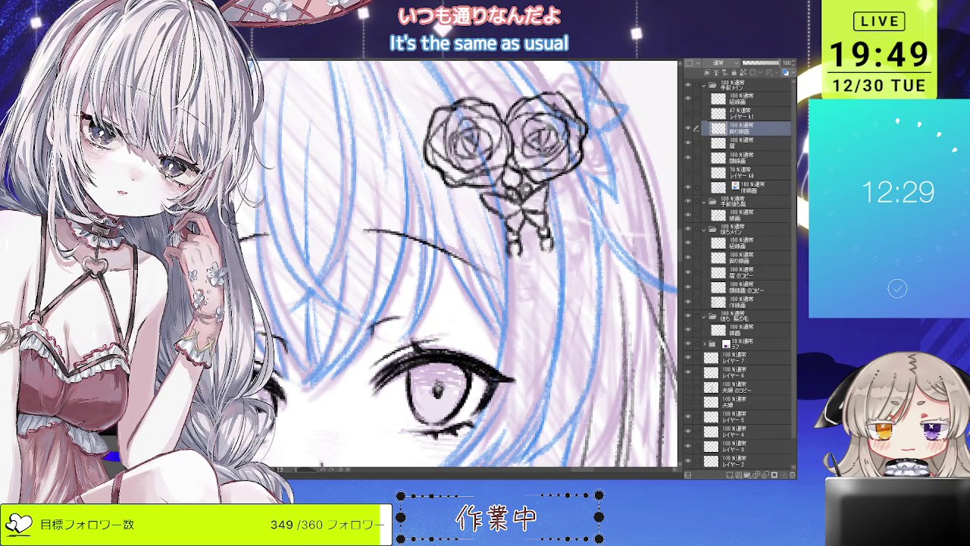
{"action": "scroll", "coordinate": [466, 266], "scroll_direction": "down", "scroll_amount": 4}
{"action": "scroll", "coordinate": [466, 265], "scroll_direction": "up", "scroll_amount": 4}
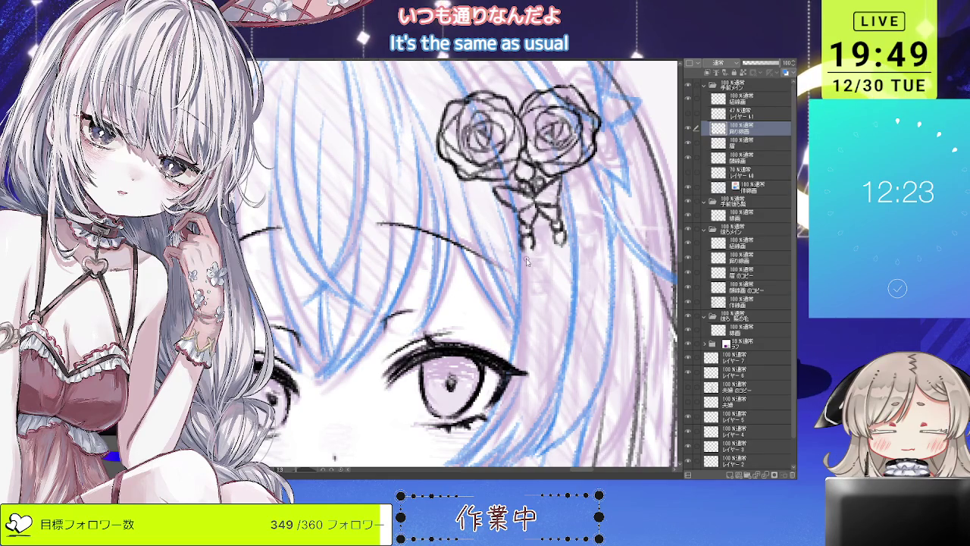
{"action": "key", "text": "ctrl+z"}
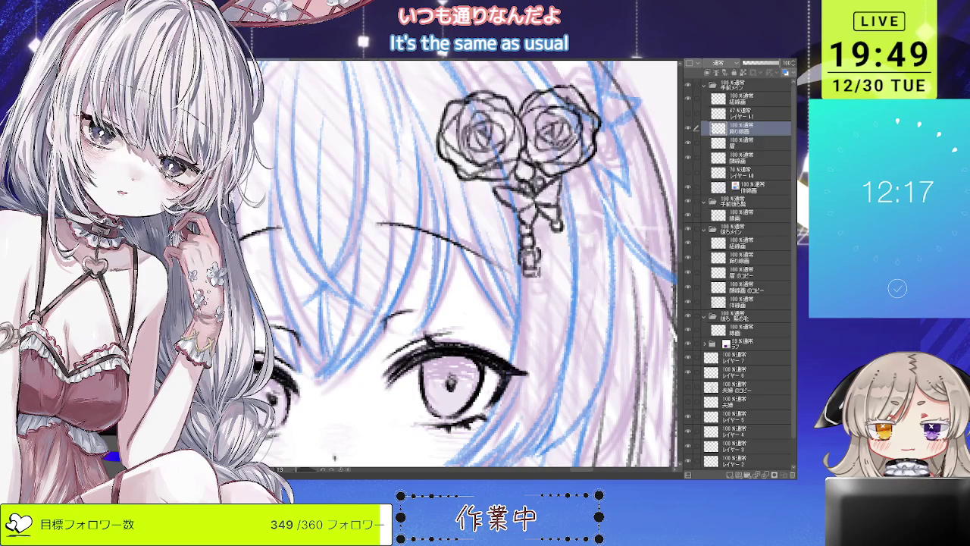
{"action": "mouse_move", "coordinate": [553, 228]}
{"action": "left_mouse_down"}
{"action": "mouse_move", "coordinate": [567, 242]}
{"action": "mouse_move", "coordinate": [553, 257]}
{"action": "mouse_move", "coordinate": [565, 262]}
{"action": "mouse_move", "coordinate": [570, 243]}
{"action": "left_mouse_up"}
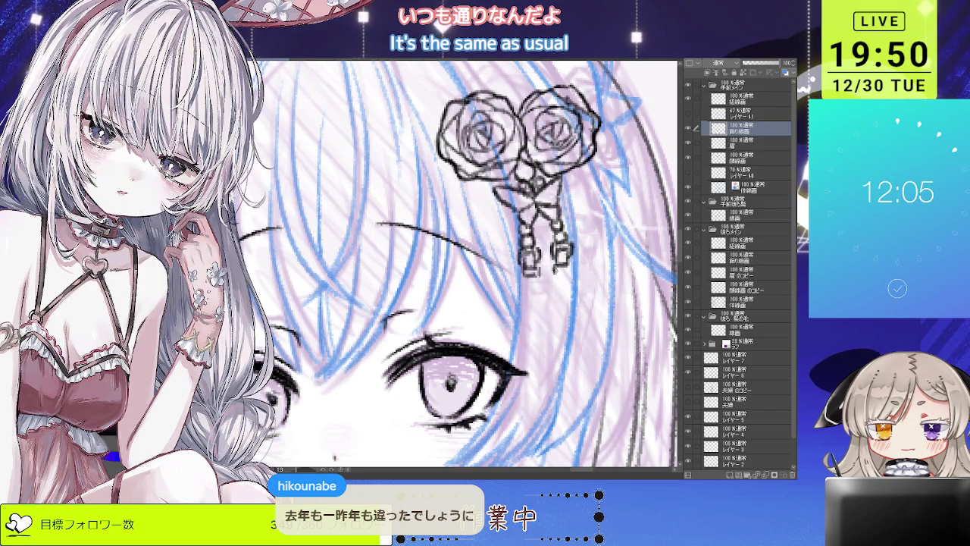
{"action": "left_click_drag", "start_coordinate": [560, 261], "coordinate": [567, 270]}
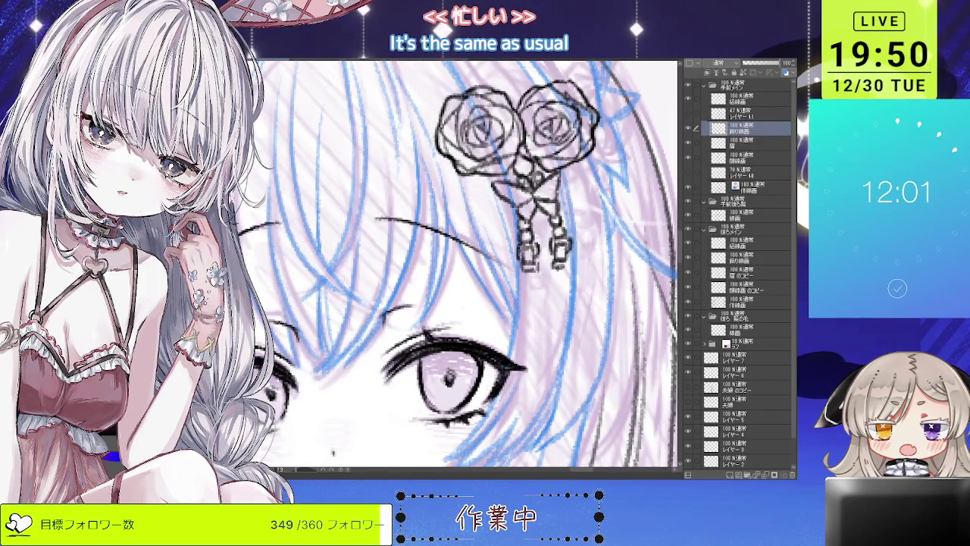
{"action": "key", "text": "ctrl+minus"}
{"action": "key", "text": "ctrl+minus"}
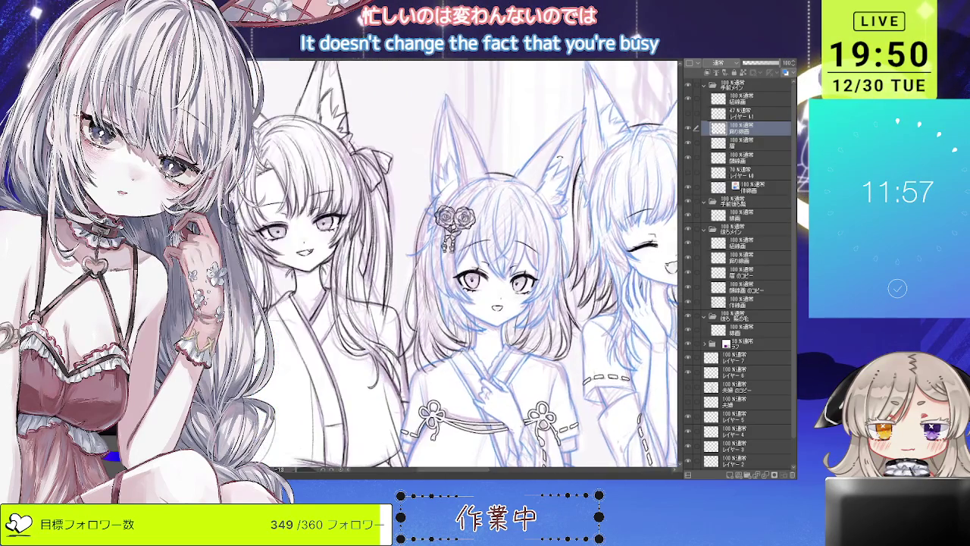
- Remove the old strand below the hairpin and retry it further left, mirroring the view to check
{"action": "key", "text": "ctrl+plus"}
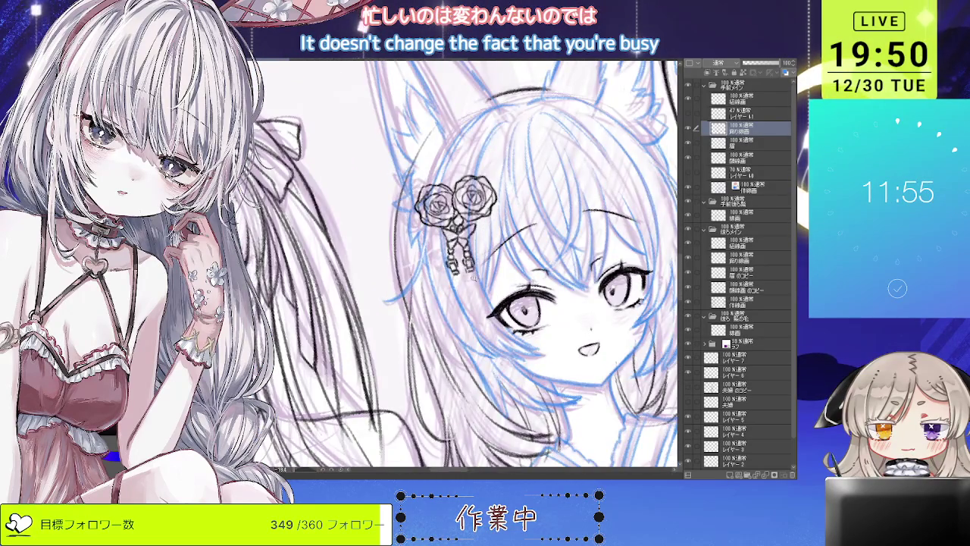
{"action": "key", "text": "ctrl+plus"}
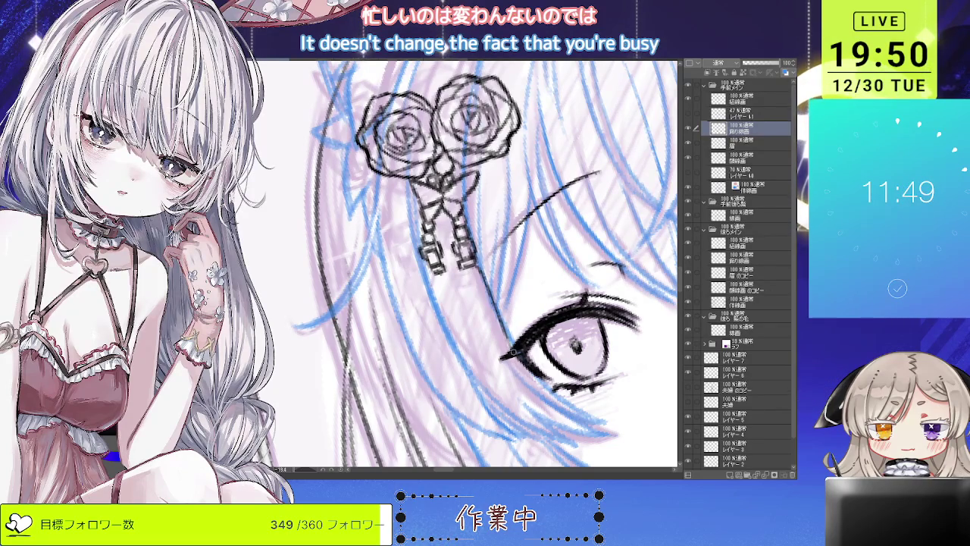
{"action": "key", "text": "ctrl+z"}
{"action": "left_click_drag", "start_coordinate": [494, 350], "coordinate": [470, 289]}
{"action": "key", "text": "ctrl+z"}
{"action": "key", "text": "ctrl+z"}
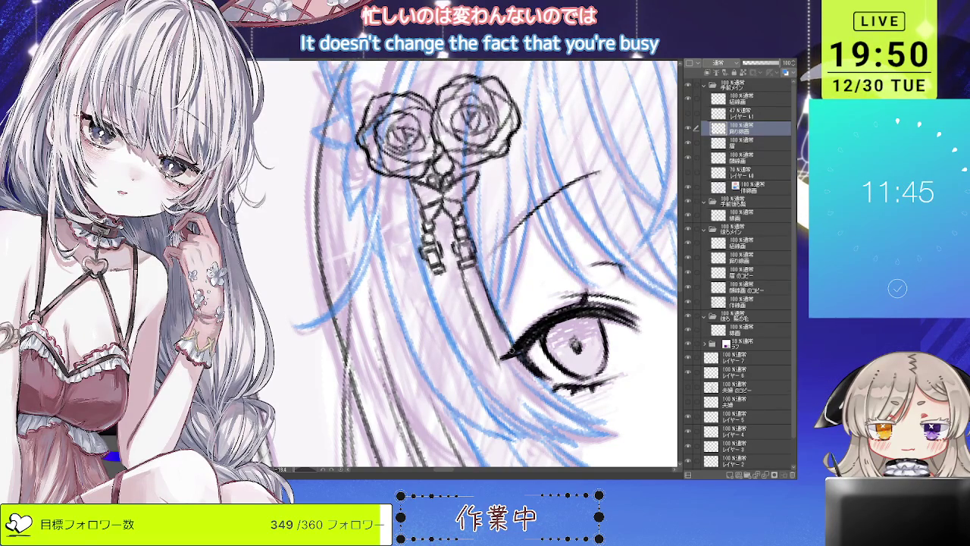
{"action": "key", "text": "ctrl+minus"}
{"action": "key", "text": "ctrl+minus"}
{"action": "key", "text": "ctrl+plus"}
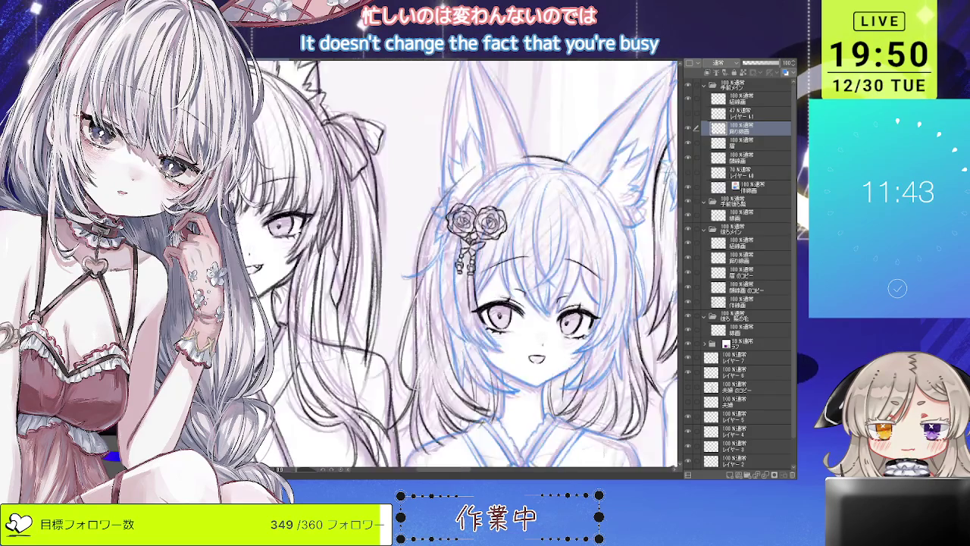
{"action": "key", "text": "h"}
{"action": "key", "text": "ctrl+plus"}
{"action": "key", "text": "ctrl+plus"}
- Draw a new strand hanging below the hairpin, discarding a second attempt beside it
{"action": "key", "text": "ctrl+z"}
{"action": "key", "text": "ctrl+z"}
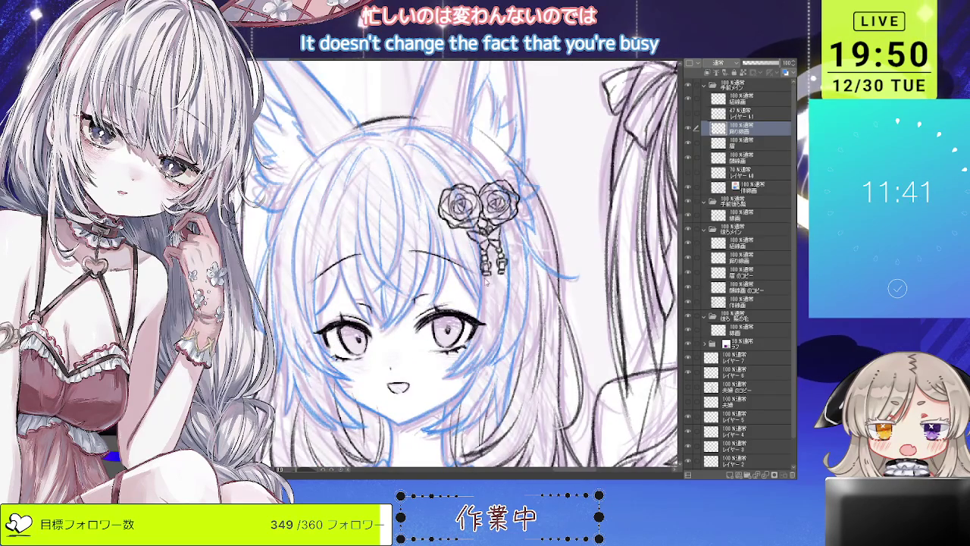
{"action": "left_click_drag", "start_coordinate": [482, 288], "coordinate": [488, 335]}
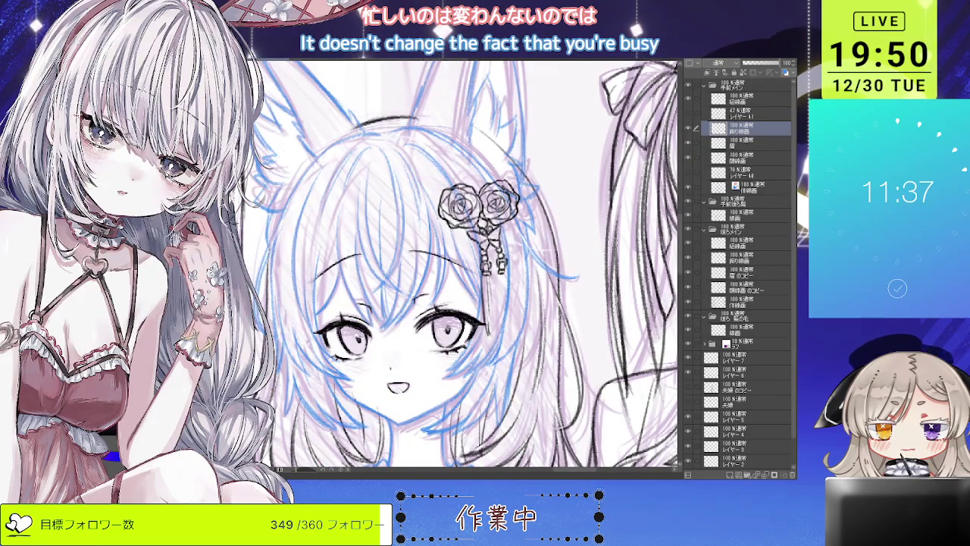
{"action": "left_click_drag", "start_coordinate": [494, 293], "coordinate": [496, 332]}
{"action": "key", "text": "ctrl+z"}
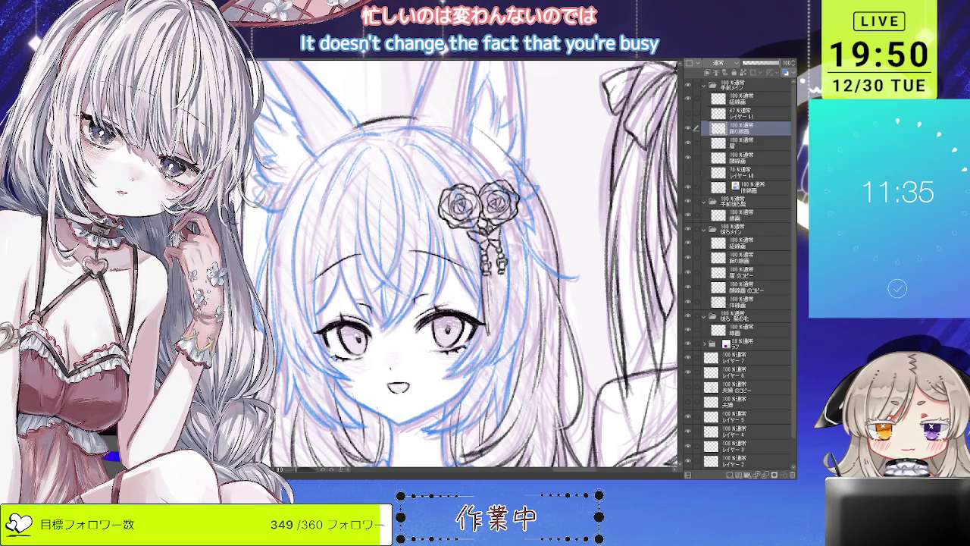
{"action": "scroll", "coordinate": [470, 265], "scroll_direction": "down", "scroll_amount": 2}
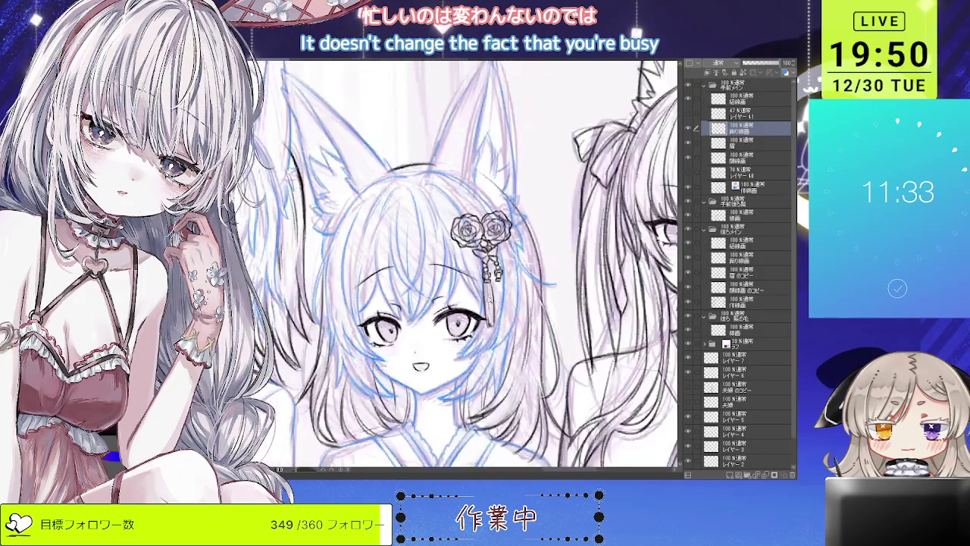
{"action": "scroll", "coordinate": [470, 266], "scroll_direction": "up", "scroll_amount": 2}
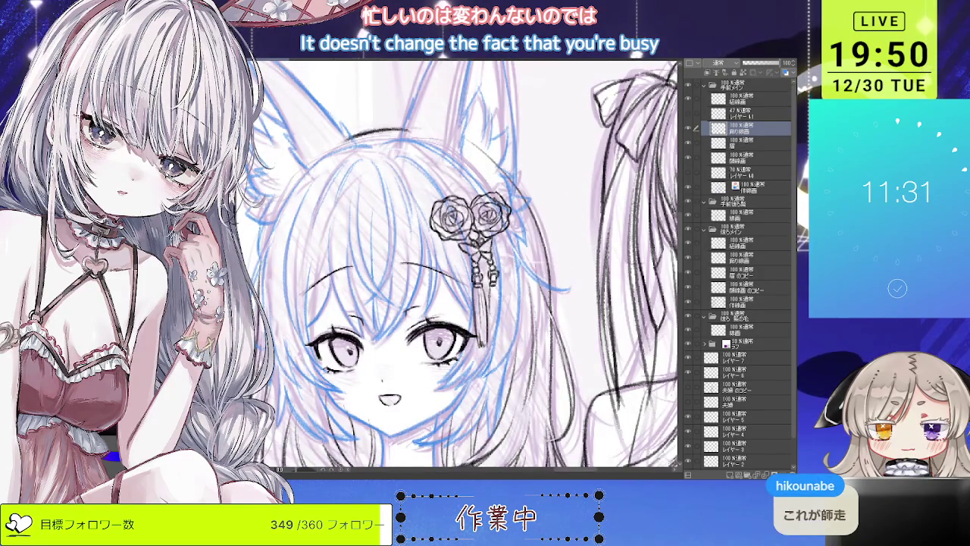
{"action": "scroll", "coordinate": [507, 276], "scroll_direction": "up", "scroll_amount": 2}
{"action": "scroll", "coordinate": [500, 269], "scroll_direction": "up", "scroll_amount": 2}
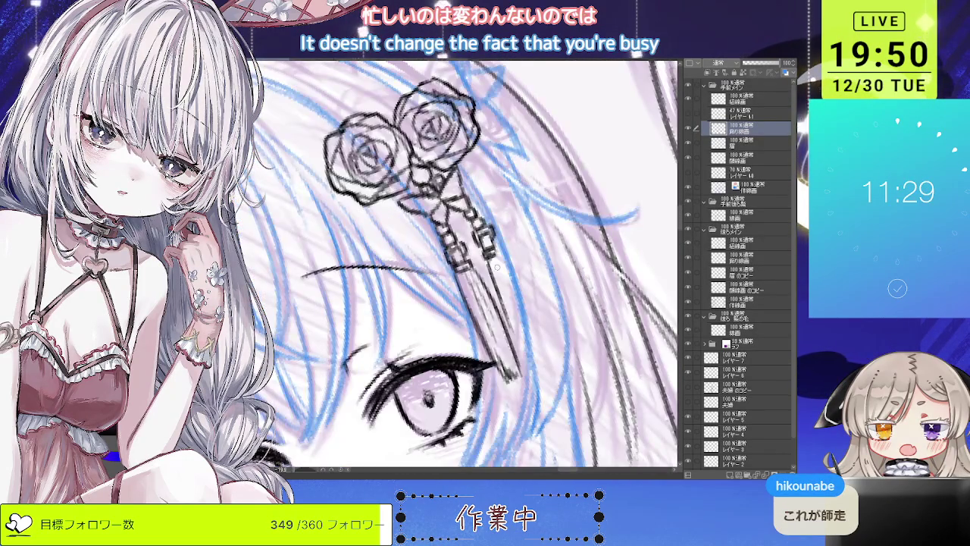
- Line the tassel's right side with three strokes running down to its tip
{"action": "left_click_drag", "start_coordinate": [518, 339], "coordinate": [500, 269]}
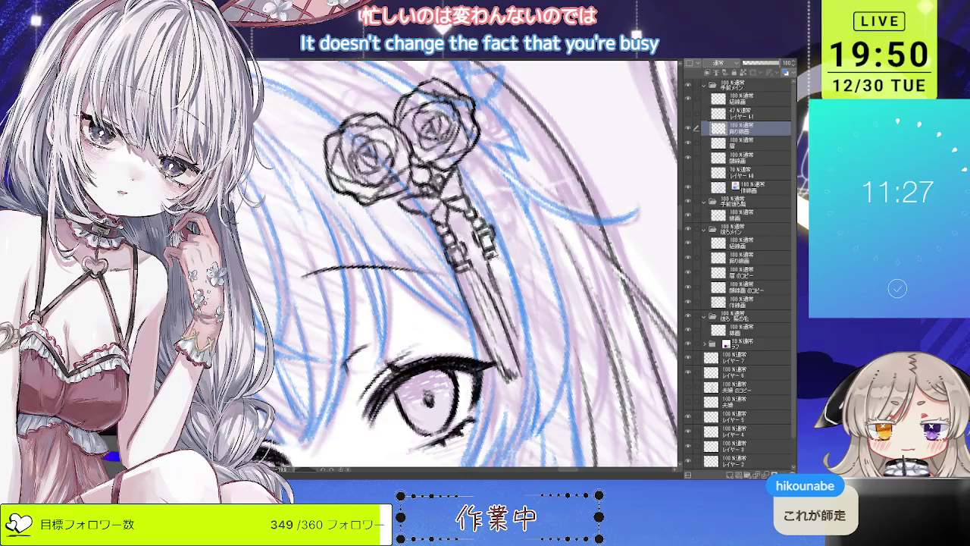
{"action": "mouse_move", "coordinate": [509, 271]}
{"action": "left_mouse_down"}
{"action": "mouse_move", "coordinate": [536, 342]}
{"action": "mouse_move", "coordinate": [522, 352]}
{"action": "mouse_move", "coordinate": [530, 363]}
{"action": "left_mouse_up"}
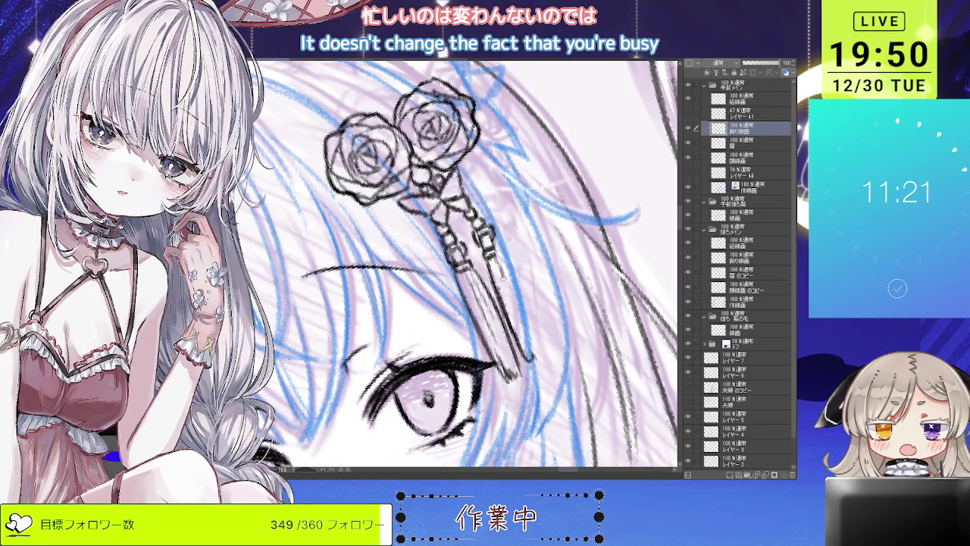
{"action": "left_click_drag", "start_coordinate": [509, 271], "coordinate": [541, 359]}
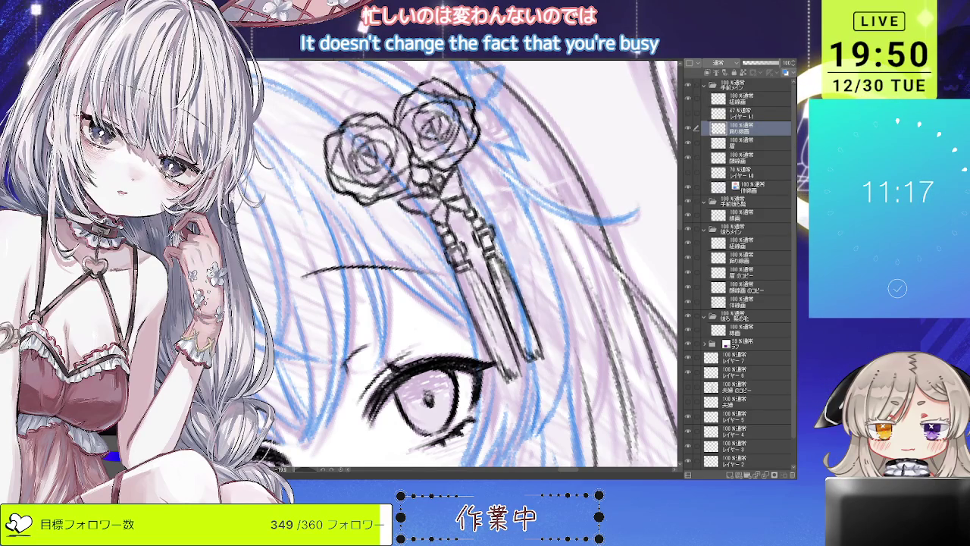
{"action": "scroll", "coordinate": [554, 175], "scroll_direction": "down", "scroll_amount": 3}
{"action": "scroll", "coordinate": [554, 176], "scroll_direction": "down", "scroll_amount": 2}
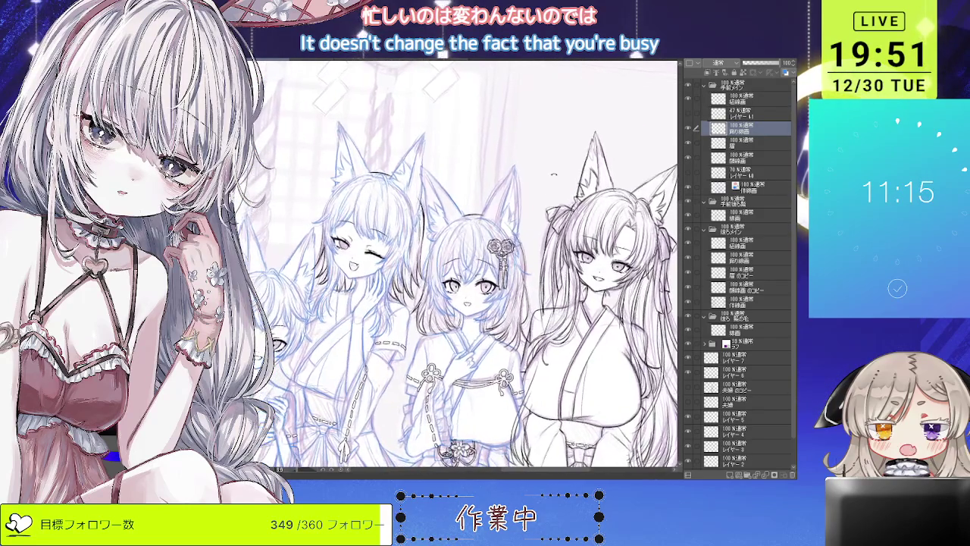
{"action": "scroll", "coordinate": [542, 212], "scroll_direction": "up", "scroll_amount": 2}
{"action": "scroll", "coordinate": [542, 213], "scroll_direction": "up", "scroll_amount": 2}
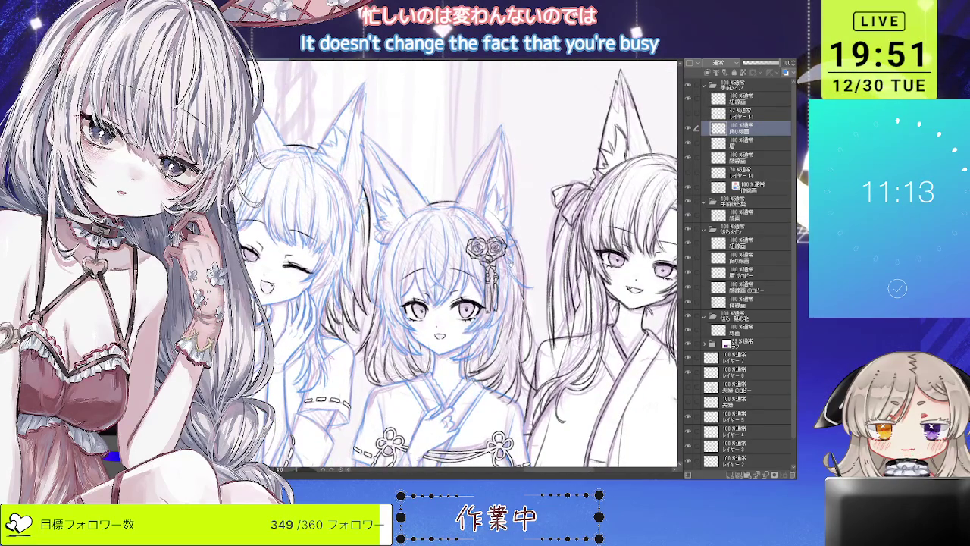
{"action": "scroll", "coordinate": [492, 303], "scroll_direction": "down", "scroll_amount": 1}
{"action": "scroll", "coordinate": [493, 303], "scroll_direction": "up", "scroll_amount": 1}
{"action": "scroll", "coordinate": [493, 303], "scroll_direction": "up", "scroll_amount": 3}
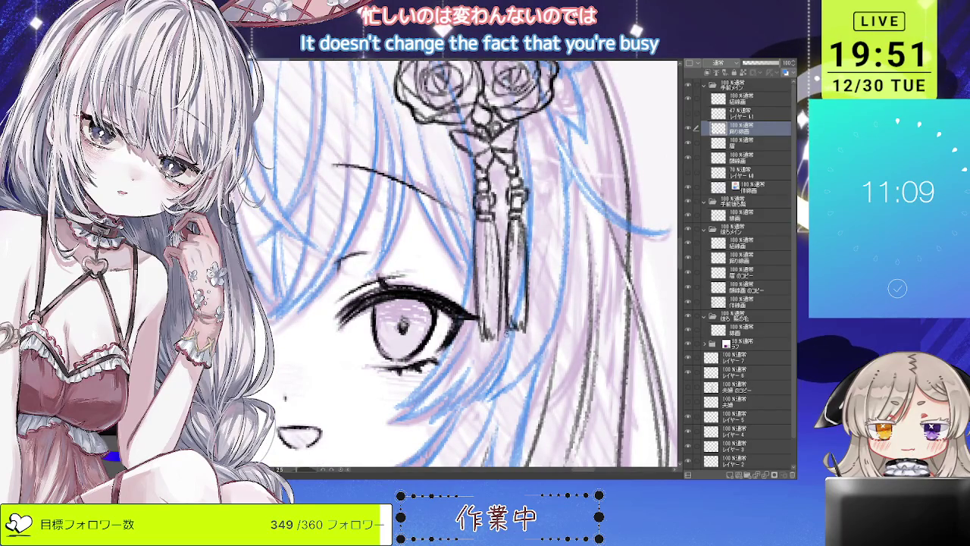
{"action": "scroll", "coordinate": [547, 227], "scroll_direction": "down", "scroll_amount": 5}
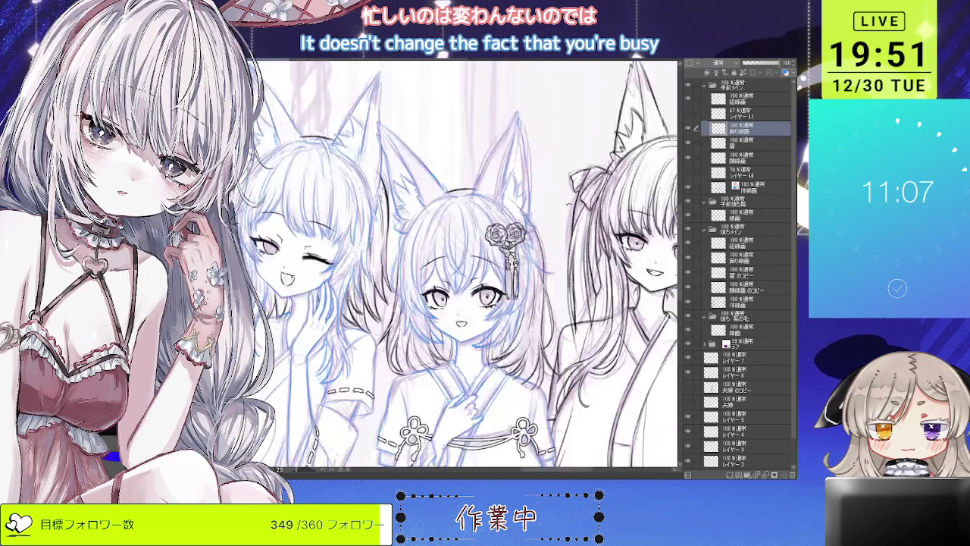
{"action": "scroll", "coordinate": [547, 227], "scroll_direction": "down", "scroll_amount": 2}
{"action": "left_click_drag", "start_coordinate": [547, 227], "coordinate": [530, 251]}
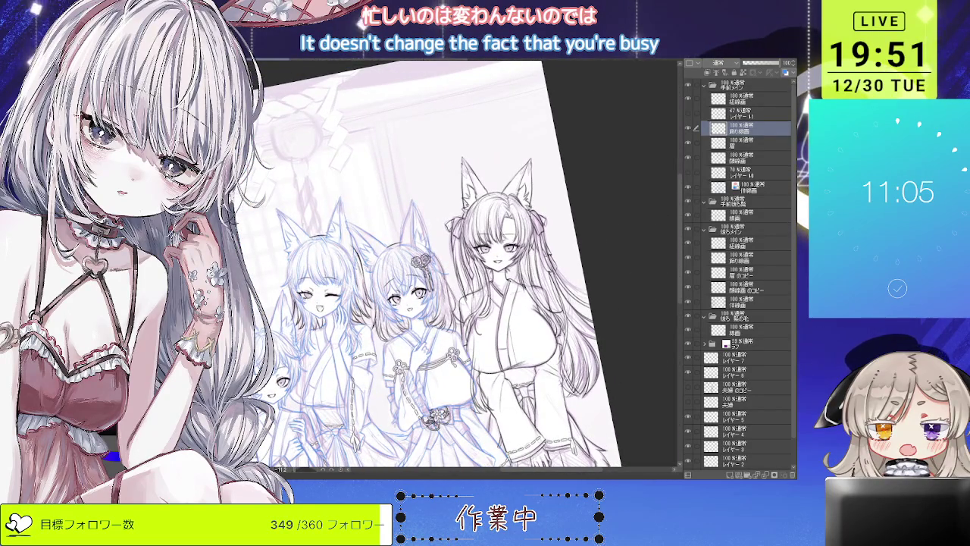
{"action": "scroll", "coordinate": [430, 280], "scroll_direction": "up", "scroll_amount": 2}
{"action": "scroll", "coordinate": [430, 280], "scroll_direction": "up", "scroll_amount": 3}
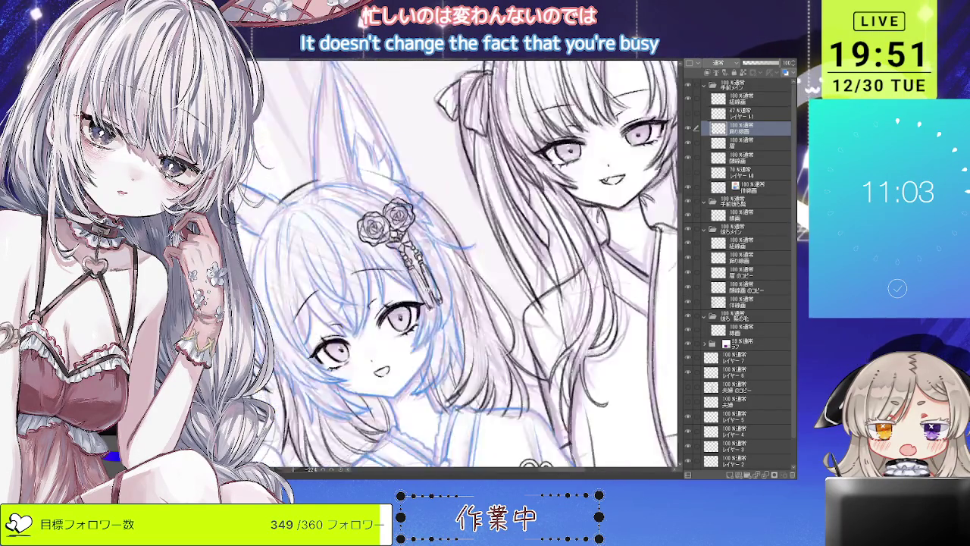
{"action": "scroll", "coordinate": [430, 280], "scroll_direction": "up", "scroll_amount": 3}
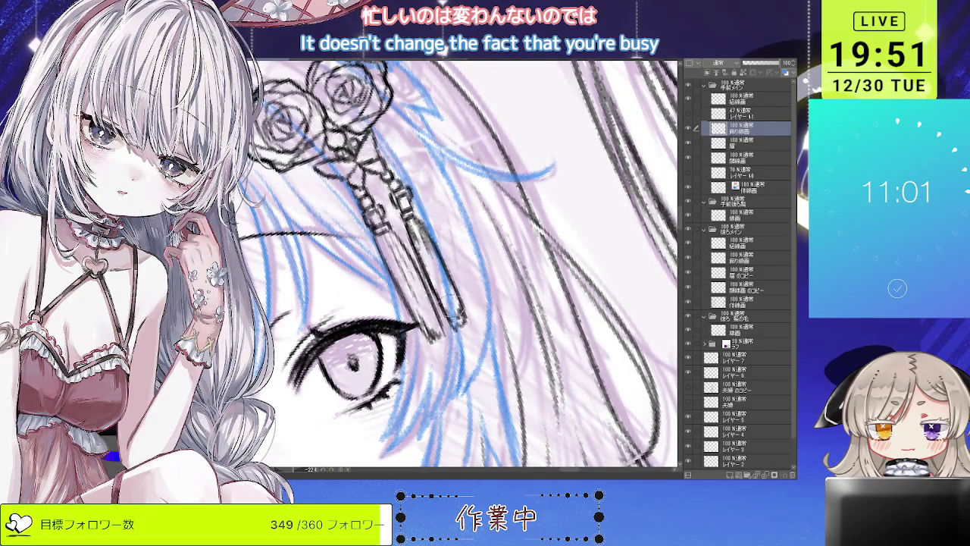
{"action": "scroll", "coordinate": [459, 266], "scroll_direction": "down", "scroll_amount": 2}
{"action": "scroll", "coordinate": [458, 265], "scroll_direction": "down", "scroll_amount": 2}
{"action": "scroll", "coordinate": [458, 265], "scroll_direction": "down", "scroll_amount": 2}
{"action": "scroll", "coordinate": [459, 265], "scroll_direction": "down", "scroll_amount": 1}
{"action": "scroll", "coordinate": [459, 265], "scroll_direction": "down", "scroll_amount": 2}
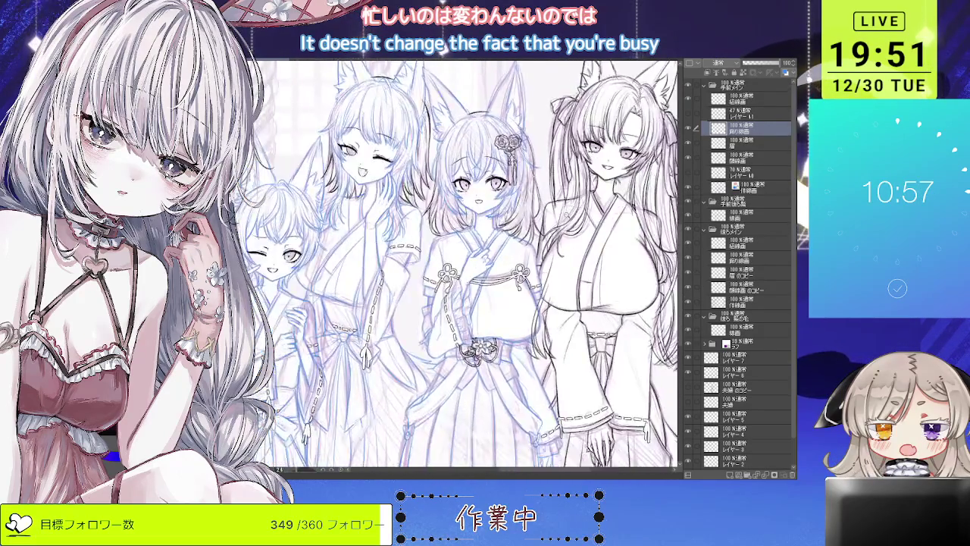
{"action": "scroll", "coordinate": [459, 265], "scroll_direction": "down", "scroll_amount": 2}
{"action": "scroll", "coordinate": [458, 265], "scroll_direction": "down", "scroll_amount": 1}
{"action": "scroll", "coordinate": [459, 243], "scroll_direction": "up", "scroll_amount": 1}
{"action": "scroll", "coordinate": [459, 243], "scroll_direction": "up", "scroll_amount": 1}
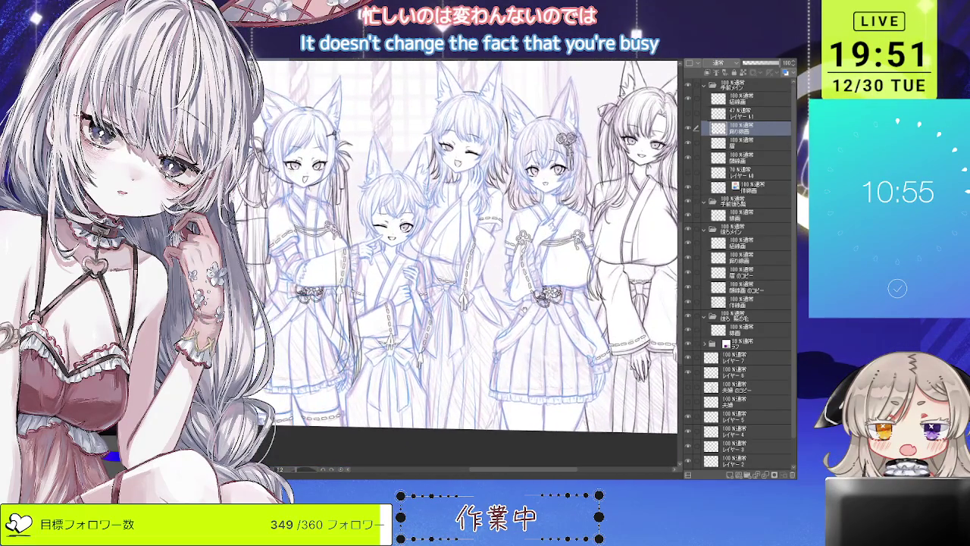
{"action": "scroll", "coordinate": [459, 257], "scroll_direction": "up", "scroll_amount": 1}
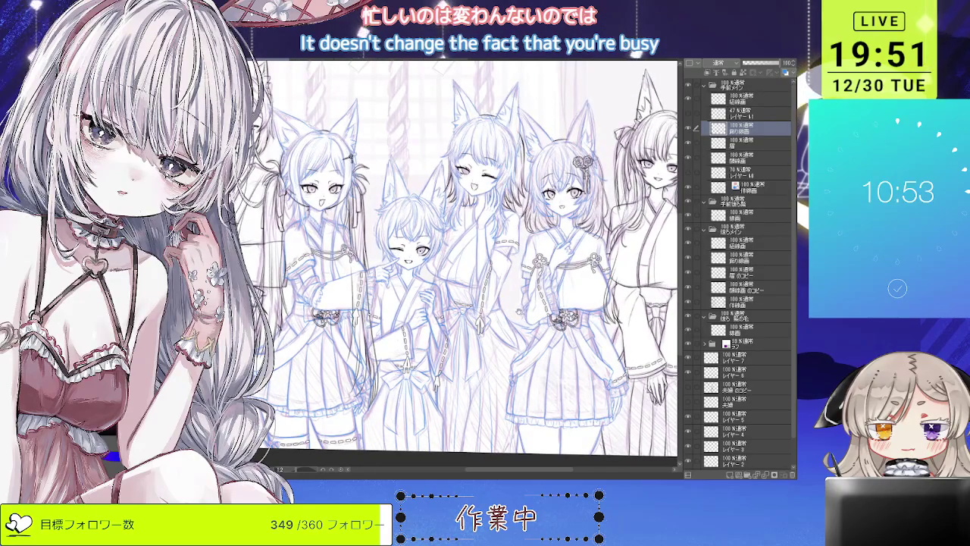
{"action": "scroll", "coordinate": [519, 312], "scroll_direction": "down", "scroll_amount": 1}
{"action": "scroll", "coordinate": [468, 282], "scroll_direction": "up", "scroll_amount": 2}
{"action": "scroll", "coordinate": [467, 282], "scroll_direction": "down", "scroll_amount": 2}
{"action": "scroll", "coordinate": [468, 282], "scroll_direction": "up", "scroll_amount": 1}
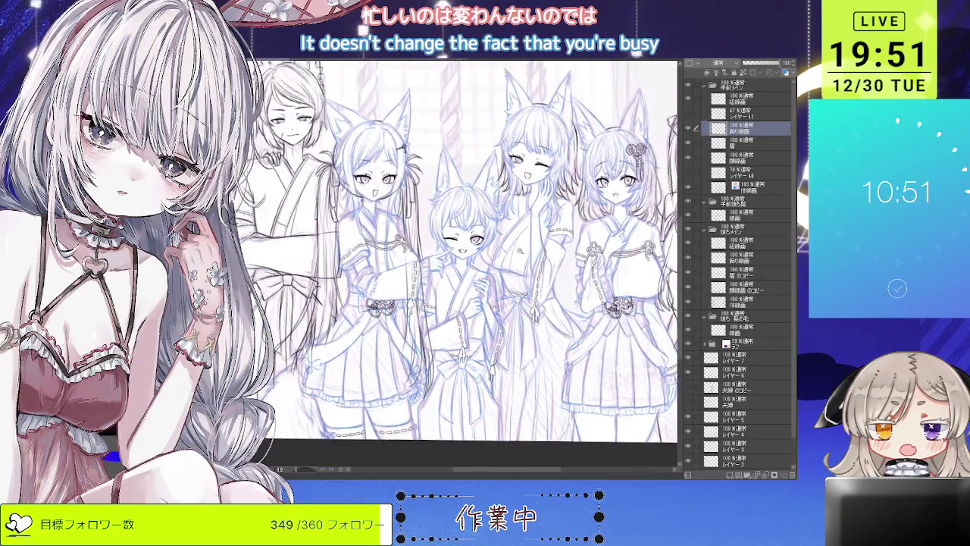
{"action": "scroll", "coordinate": [530, 242], "scroll_direction": "up", "scroll_amount": 2}
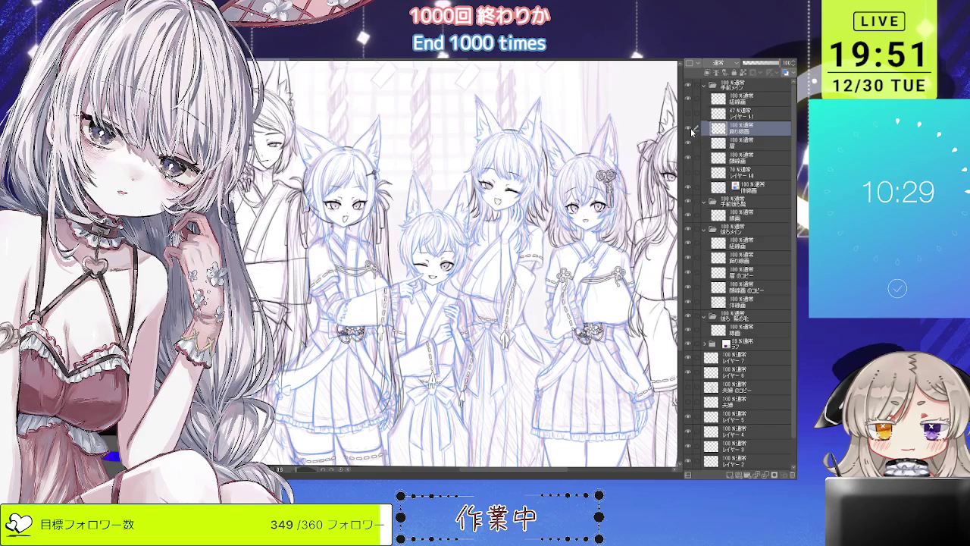
{"action": "left_click", "coordinate": [746, 184]}
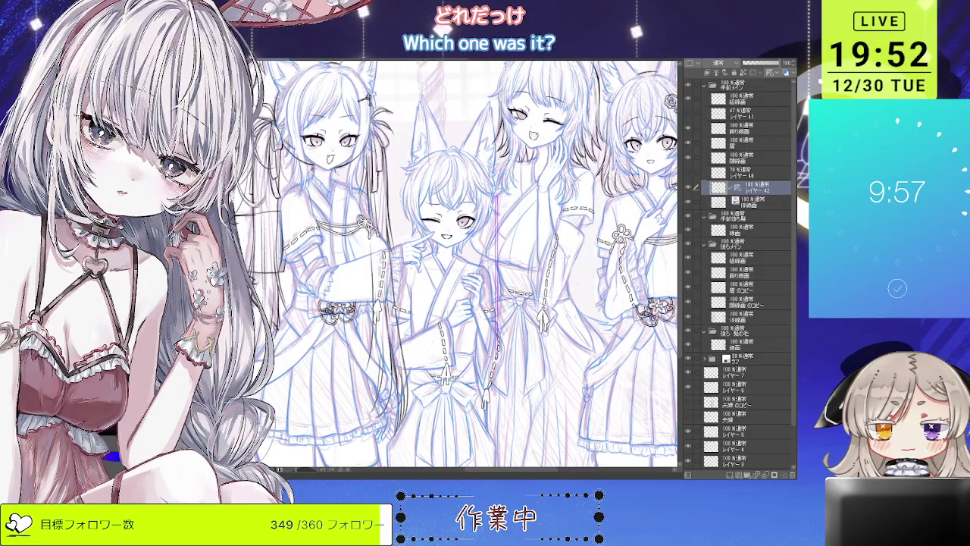
- Remove the pink stroke and place a straight ruler beside the winking girl, rotated into a diagonal
{"action": "key", "text": "ctrl+z"}
{"action": "key", "text": "ctrl+plus"}
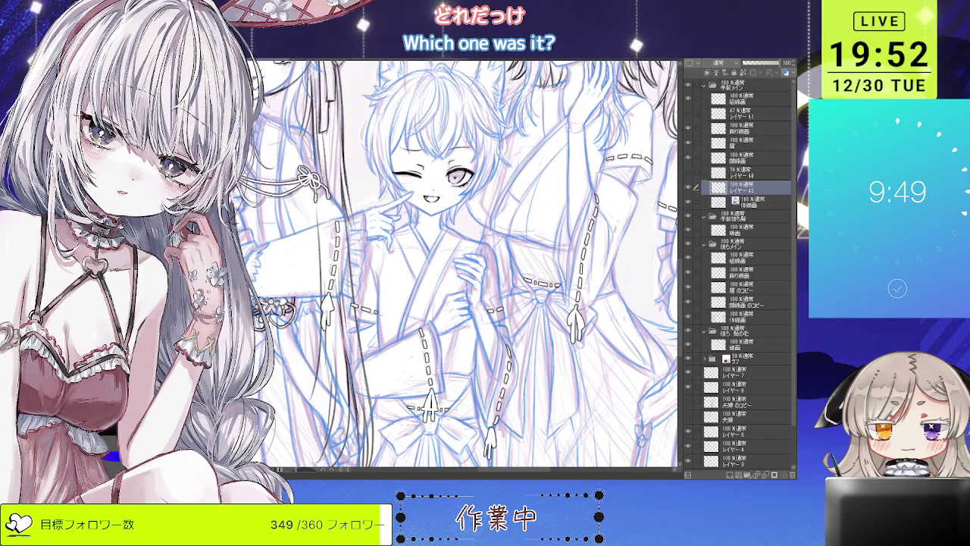
{"action": "left_click_drag", "start_coordinate": [512, 149], "coordinate": [513, 383]}
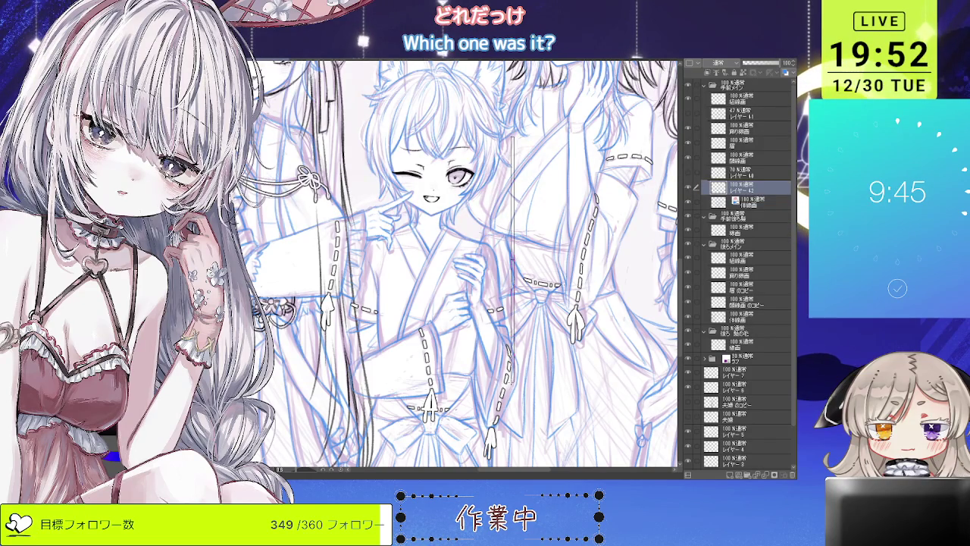
{"action": "mouse_move", "coordinate": [513, 382]}
{"action": "left_mouse_down"}
{"action": "mouse_move", "coordinate": [514, 351]}
{"action": "mouse_move", "coordinate": [513, 383]}
{"action": "left_mouse_up"}
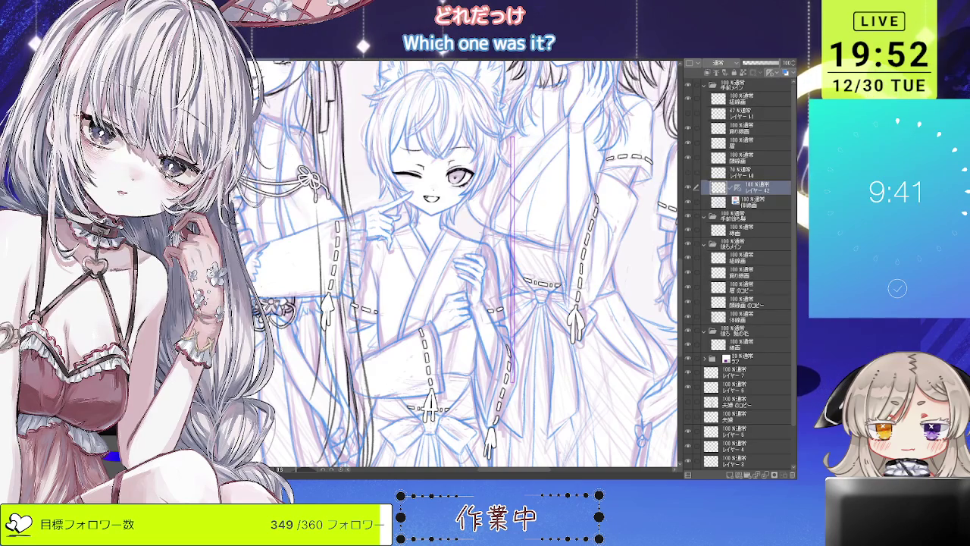
{"action": "key", "text": "ctrl+t"}
{"action": "left_click_drag", "start_coordinate": [513, 144], "coordinate": [550, 142]}
{"action": "left_click_drag", "start_coordinate": [539, 194], "coordinate": [497, 194]}
{"action": "scroll", "coordinate": [497, 194], "scroll_direction": "down", "scroll_amount": 2}
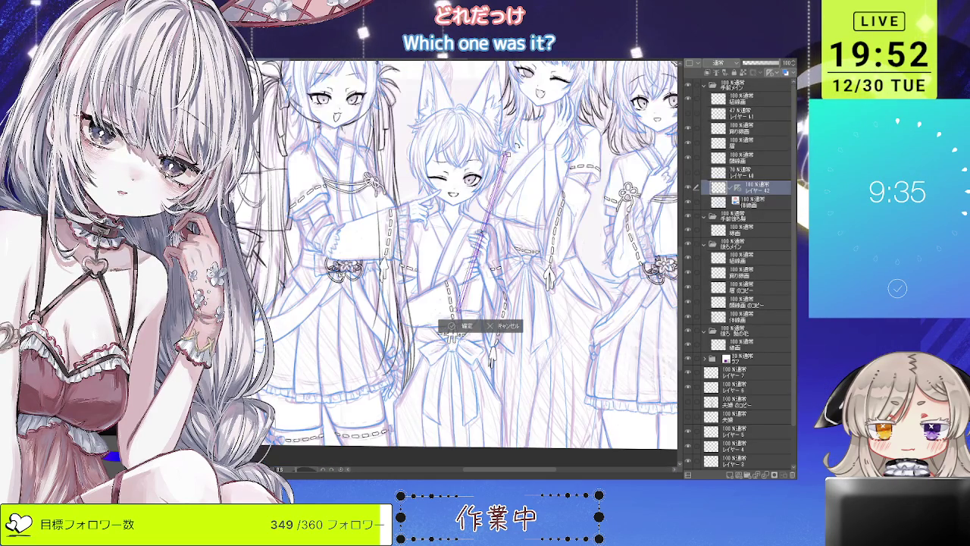
- Swing the staff ruler to a steeper angle and confirm it
{"action": "scroll", "coordinate": [497, 194], "scroll_direction": "up", "scroll_amount": 2}
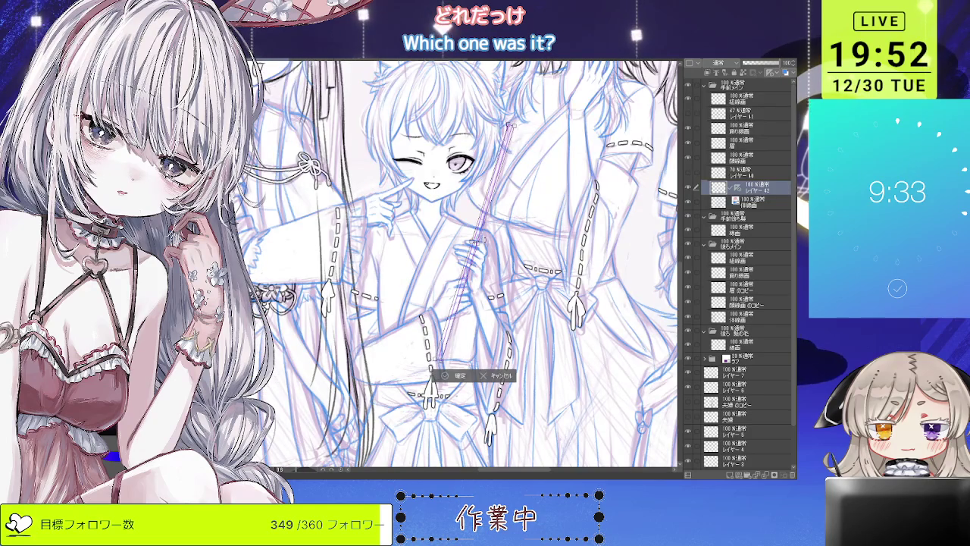
{"action": "mouse_move", "coordinate": [534, 135]}
{"action": "left_mouse_down"}
{"action": "mouse_move", "coordinate": [509, 124]}
{"action": "mouse_move", "coordinate": [523, 131]}
{"action": "mouse_move", "coordinate": [509, 128]}
{"action": "mouse_move", "coordinate": [489, 212]}
{"action": "mouse_move", "coordinate": [491, 198]}
{"action": "left_mouse_up"}
{"action": "key", "text": "Return"}
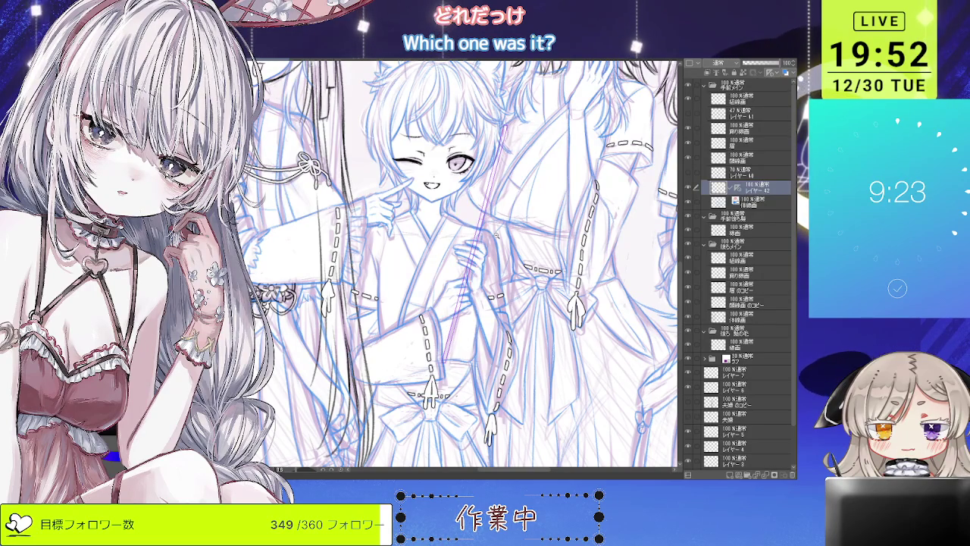
{"action": "key", "text": "ctrl+minus"}
{"action": "scroll", "coordinate": [455, 258], "scroll_direction": "up", "scroll_amount": 2}
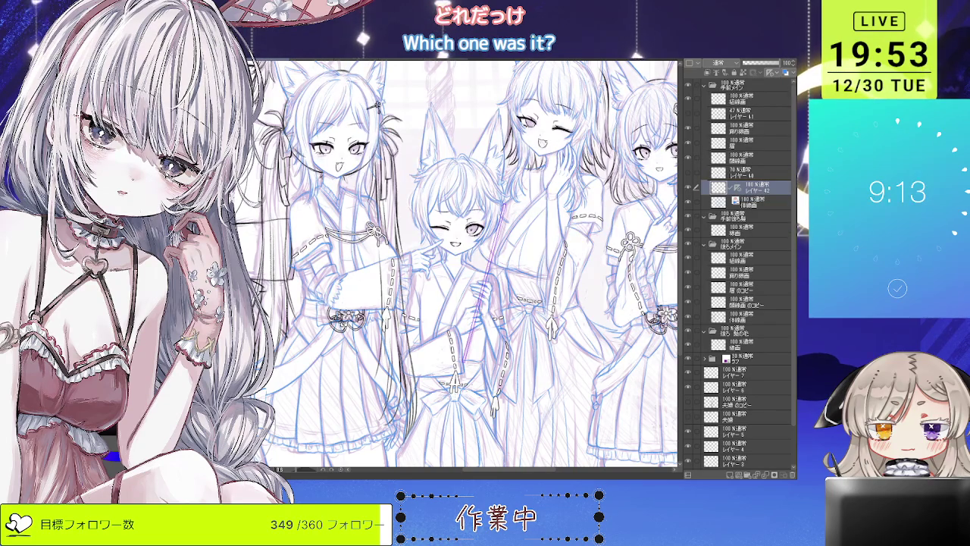
- Select the layer below レイヤー 42 and add a new raster layer for inking the staff
{"action": "key", "text": "minus"}
{"action": "key", "text": "minus"}
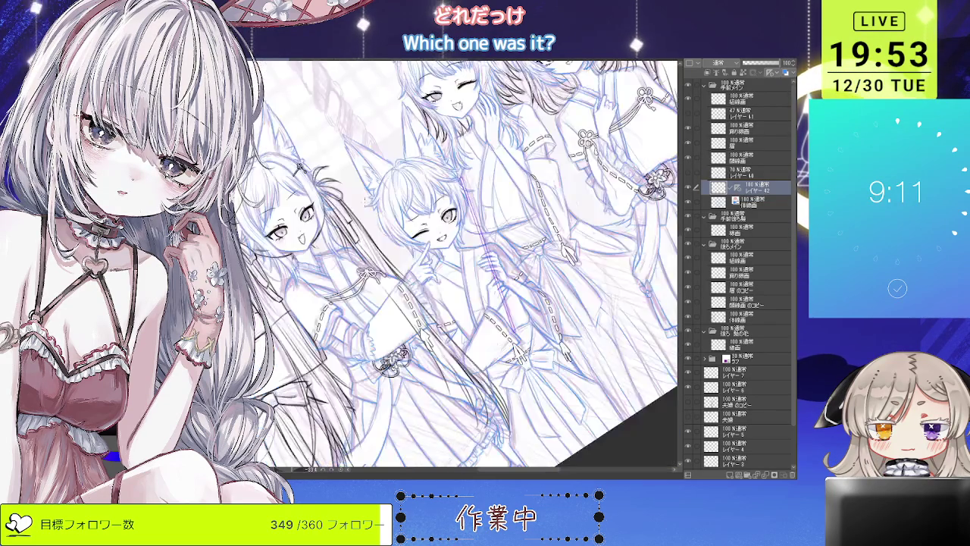
{"action": "key", "text": "ctrl+plus"}
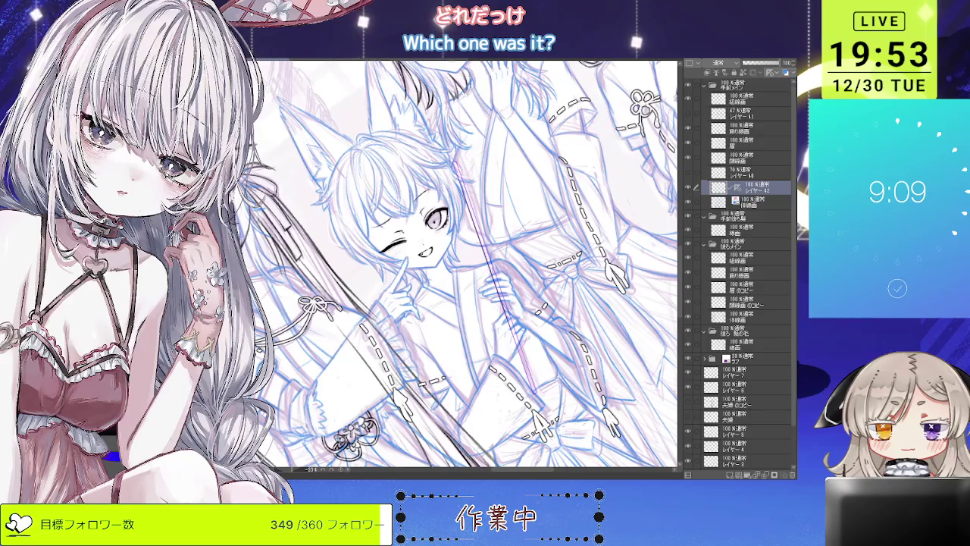
{"action": "scroll", "coordinate": [455, 265], "scroll_direction": "down", "scroll_amount": 1}
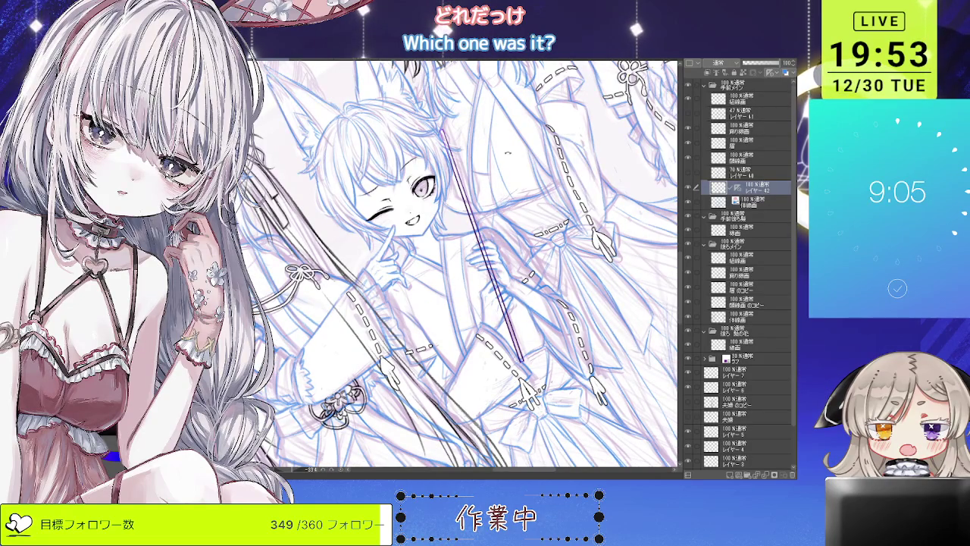
{"action": "scroll", "coordinate": [489, 181], "scroll_direction": "down", "scroll_amount": 5}
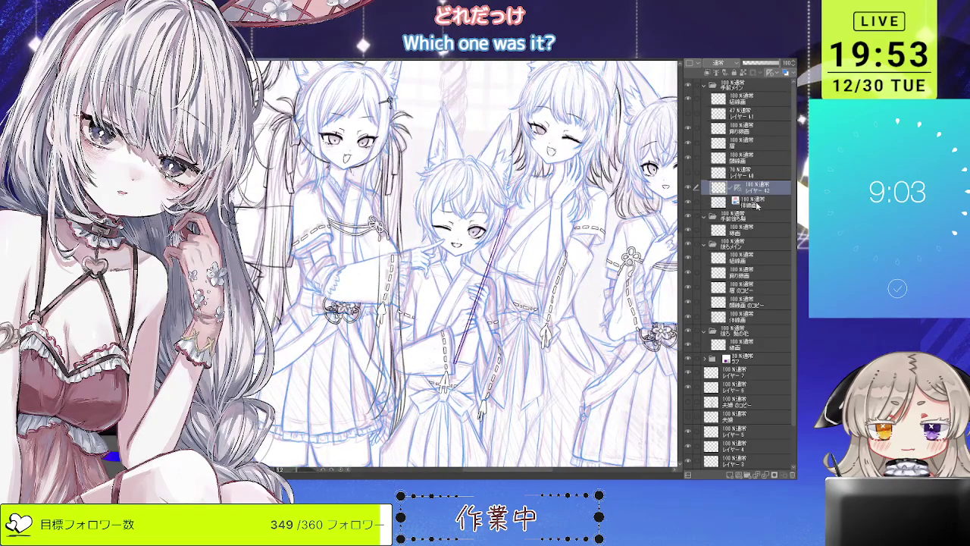
{"action": "left_click", "coordinate": [754, 203]}
{"action": "left_click", "coordinate": [730, 475]}
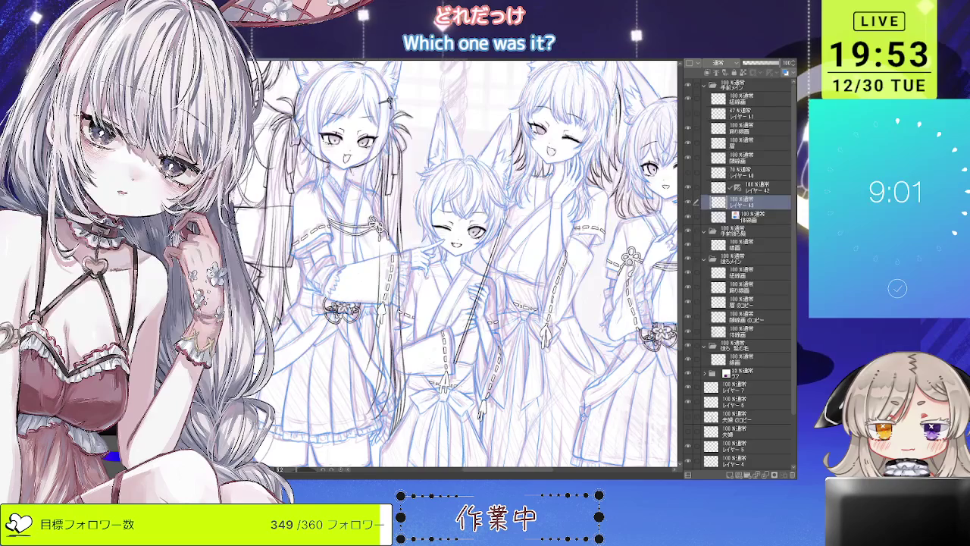
- Rotate the view so the staff runs upright and make the new レイヤー 43 active
{"action": "scroll", "coordinate": [454, 250], "scroll_direction": "up", "scroll_amount": 2}
{"action": "key", "text": "minus"}
{"action": "key", "text": "minus"}
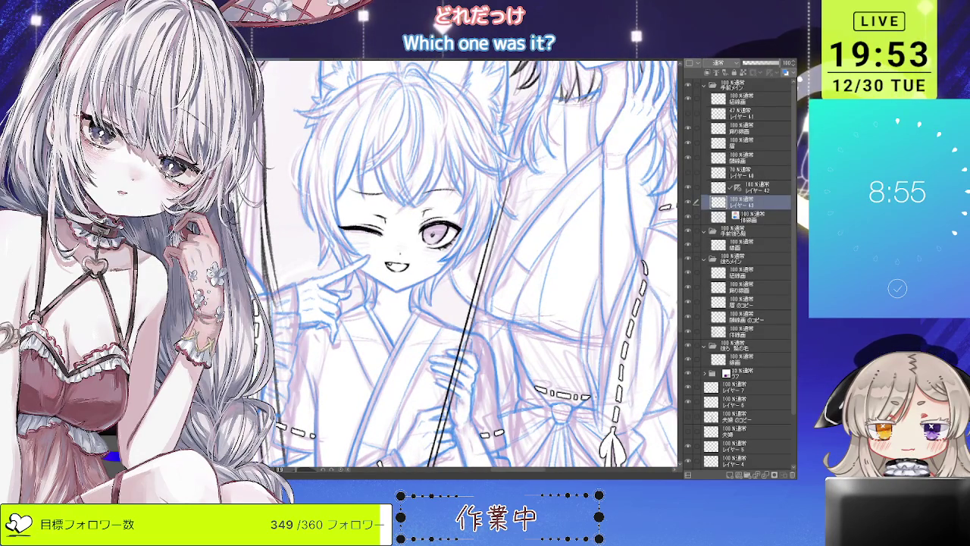
{"action": "key", "text": "minus"}
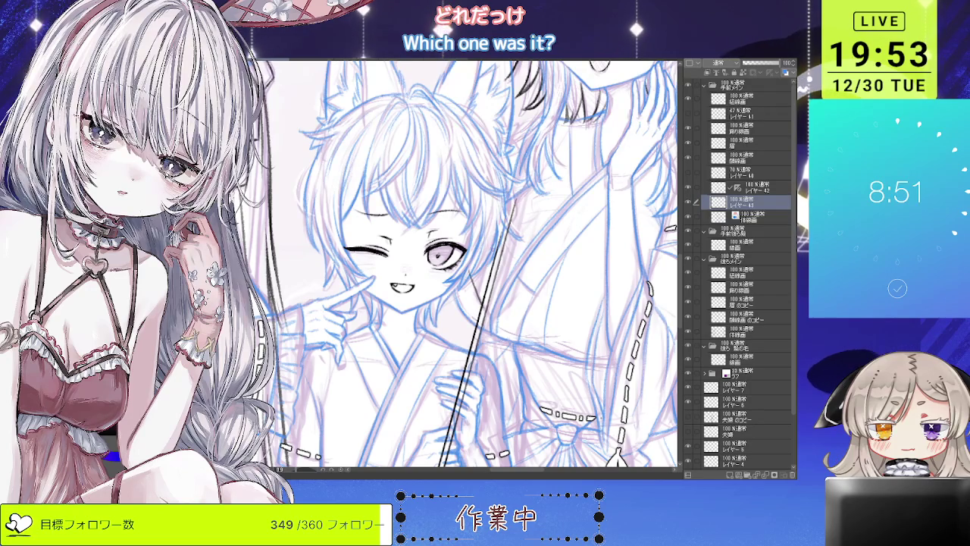
{"action": "left_click", "coordinate": [716, 187]}
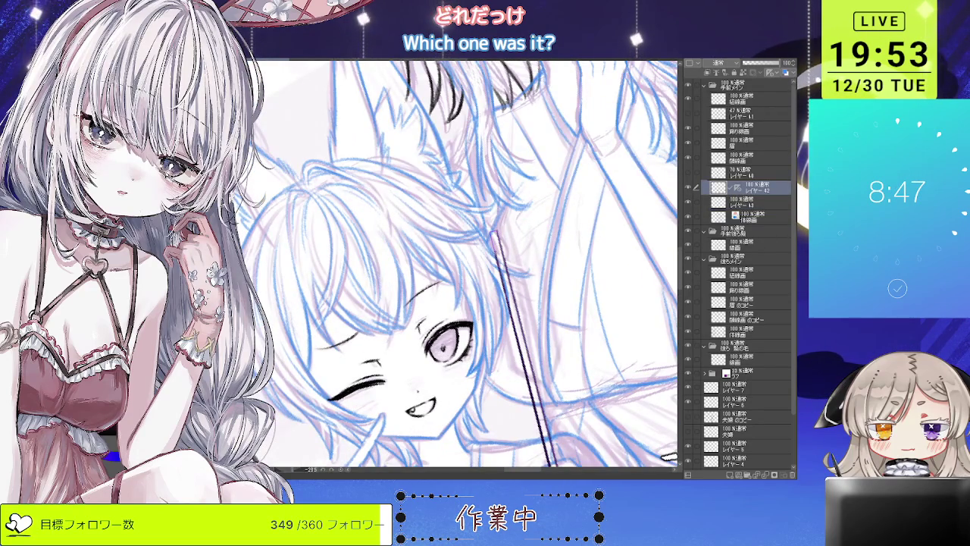
{"action": "key", "text": "ctrl+minus"}
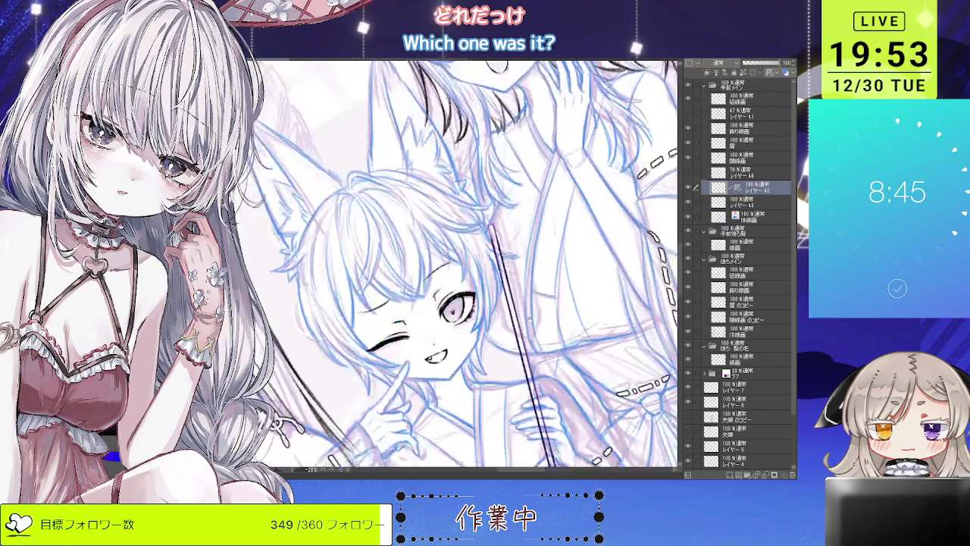
{"action": "scroll", "coordinate": [466, 265], "scroll_direction": "down", "scroll_amount": 2}
{"action": "scroll", "coordinate": [466, 265], "scroll_direction": "down", "scroll_amount": 2}
{"action": "scroll", "coordinate": [531, 303], "scroll_direction": "down", "scroll_amount": 2}
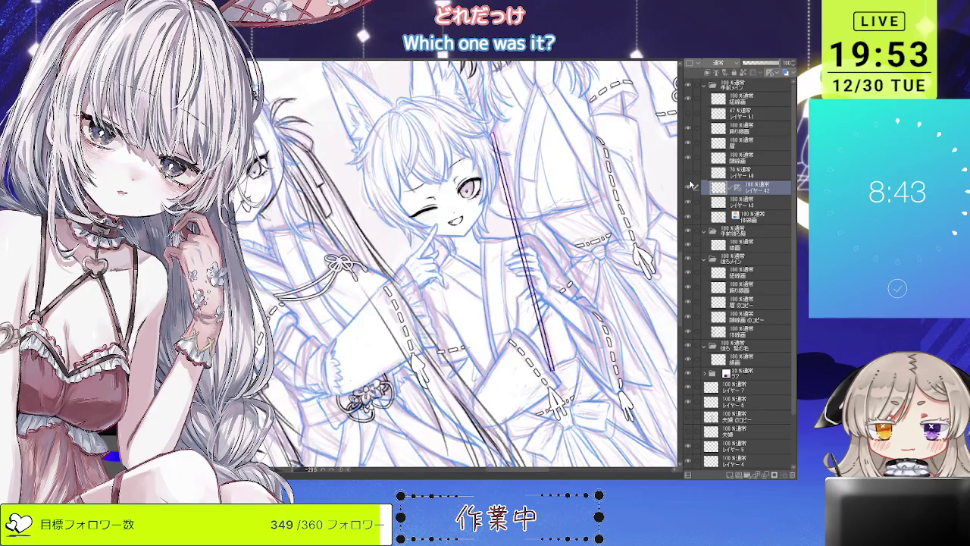
{"action": "left_click", "coordinate": [742, 202]}
{"action": "scroll", "coordinate": [455, 266], "scroll_direction": "up", "scroll_amount": 2}
{"action": "scroll", "coordinate": [455, 265], "scroll_direction": "up", "scroll_amount": 2}
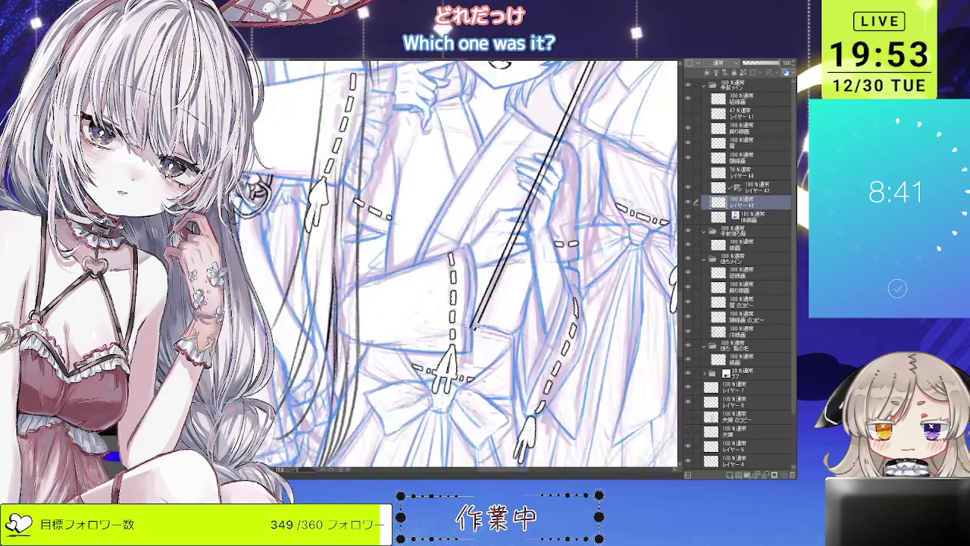
{"action": "scroll", "coordinate": [455, 266], "scroll_direction": "up", "scroll_amount": 2}
{"action": "scroll", "coordinate": [474, 326], "scroll_direction": "down", "scroll_amount": 3}
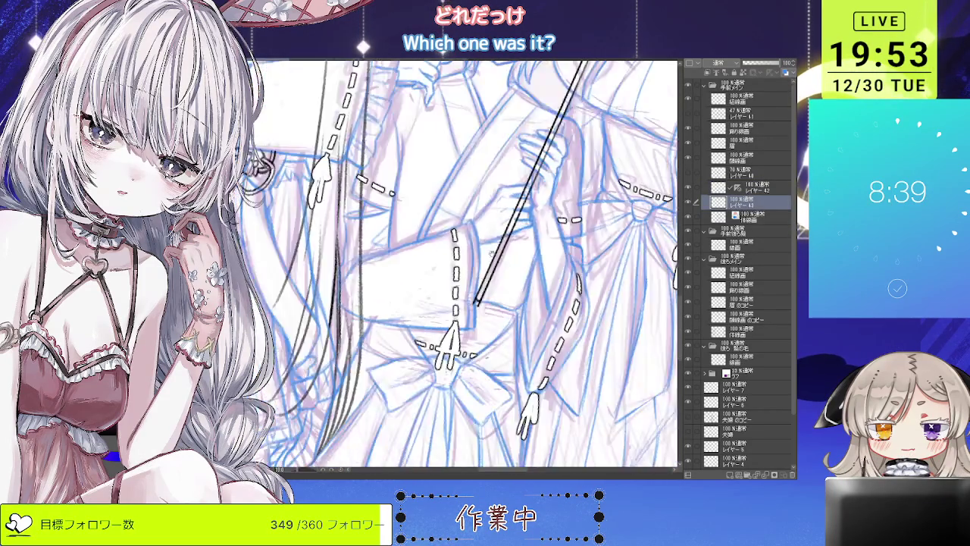
{"action": "scroll", "coordinate": [558, 216], "scroll_direction": "up", "scroll_amount": 2}
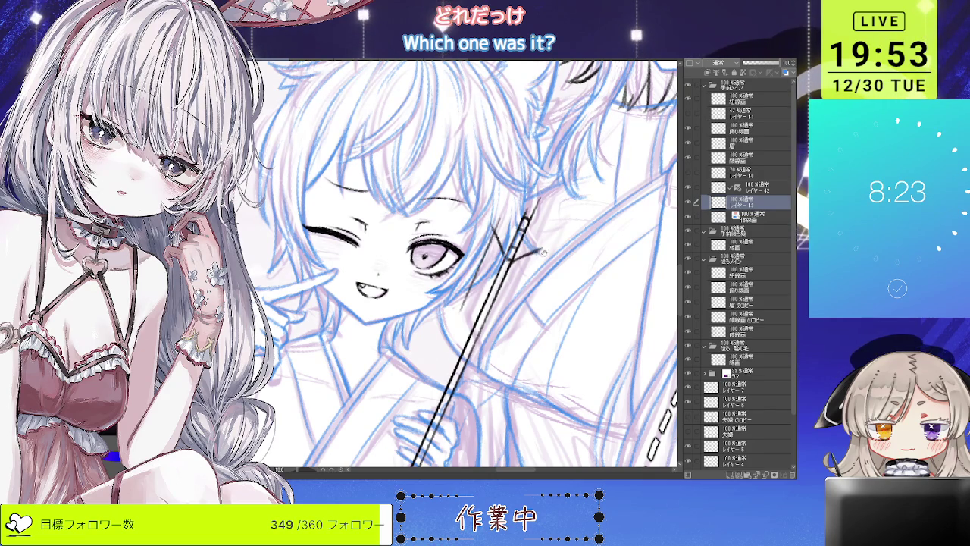
- Draw the fletching lines on the staff's arrow-shaped head
{"action": "left_click_drag", "start_coordinate": [548, 249], "coordinate": [553, 244]}
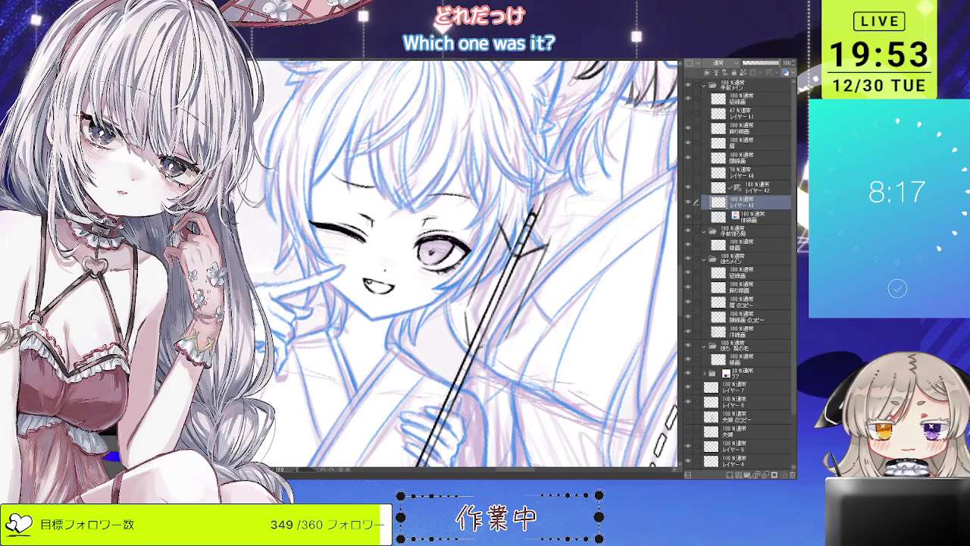
{"action": "left_click_drag", "start_coordinate": [490, 298], "coordinate": [494, 301]}
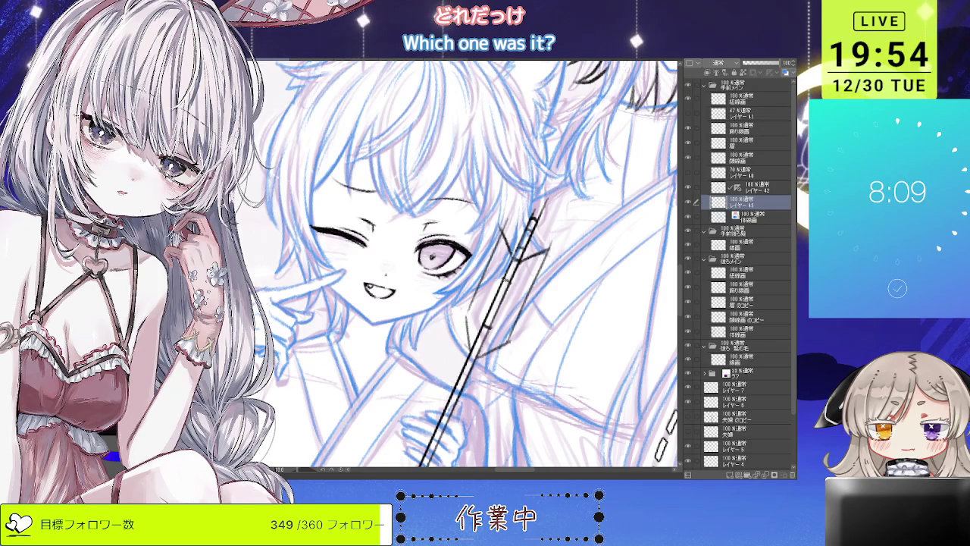
{"action": "scroll", "coordinate": [492, 265], "scroll_direction": "down", "scroll_amount": 3}
{"action": "scroll", "coordinate": [491, 265], "scroll_direction": "down", "scroll_amount": 2}
{"action": "scroll", "coordinate": [492, 266], "scroll_direction": "down", "scroll_amount": 2}
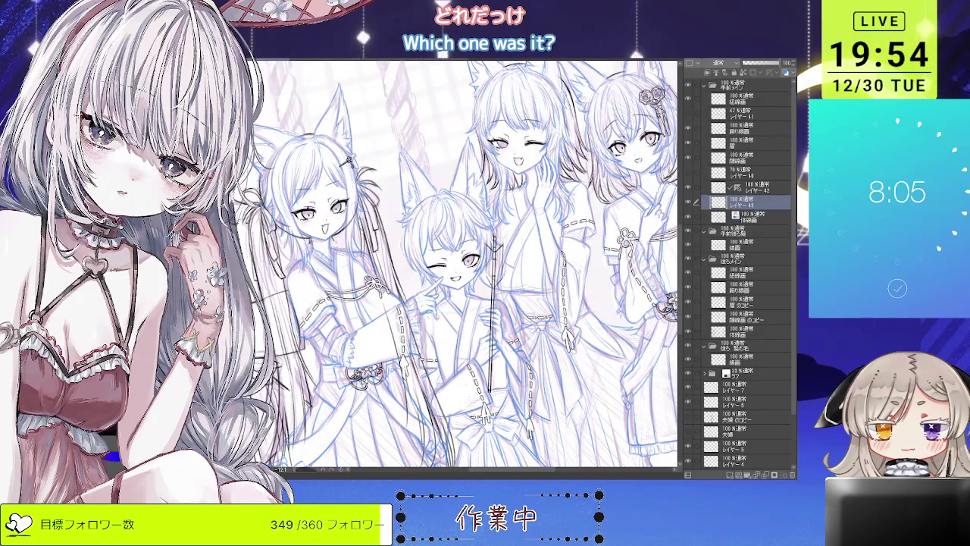
{"action": "scroll", "coordinate": [500, 220], "scroll_direction": "up", "scroll_amount": 2}
{"action": "scroll", "coordinate": [500, 220], "scroll_direction": "up", "scroll_amount": 3}
{"action": "scroll", "coordinate": [489, 212], "scroll_direction": "up", "scroll_amount": 2}
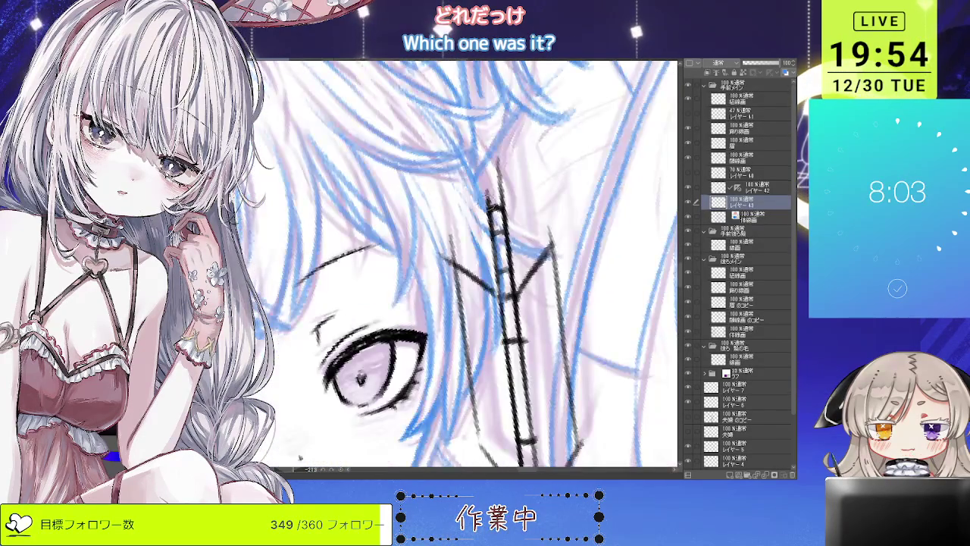
- Check レイヤー 42 against レイヤー 43, then return to レイヤー 43 to continue inking the staff
{"action": "left_click", "coordinate": [764, 190]}
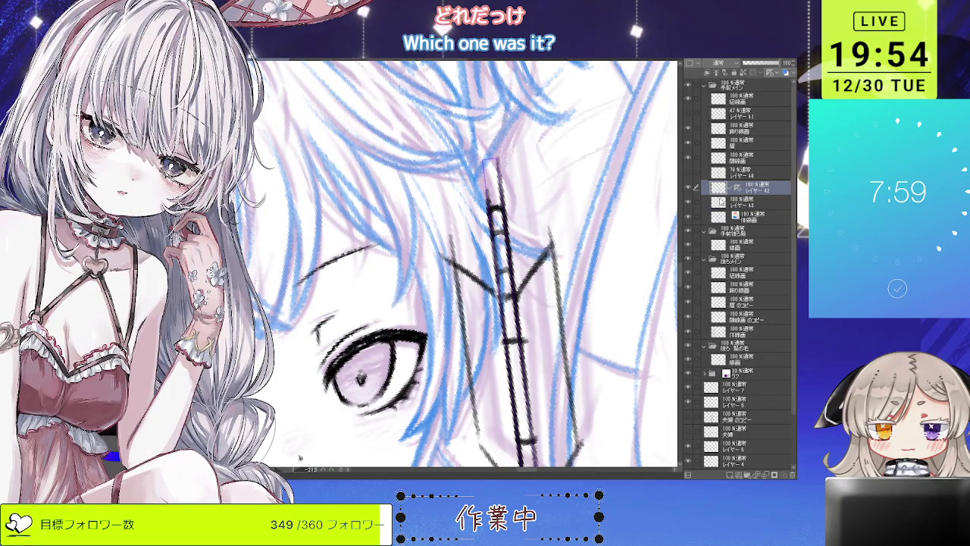
{"action": "left_click", "coordinate": [691, 202]}
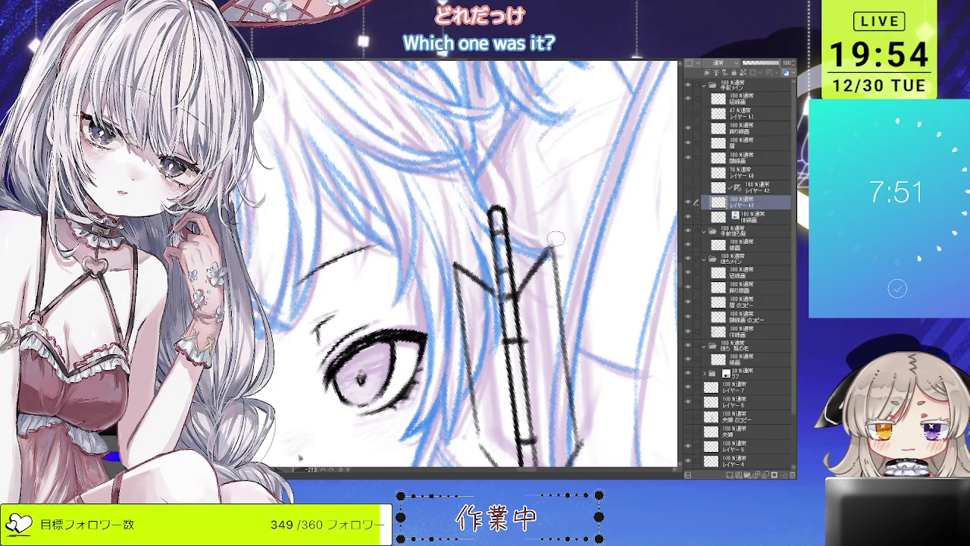
{"action": "scroll", "coordinate": [558, 241], "scroll_direction": "down", "scroll_amount": 2}
{"action": "scroll", "coordinate": [558, 240], "scroll_direction": "down", "scroll_amount": 2}
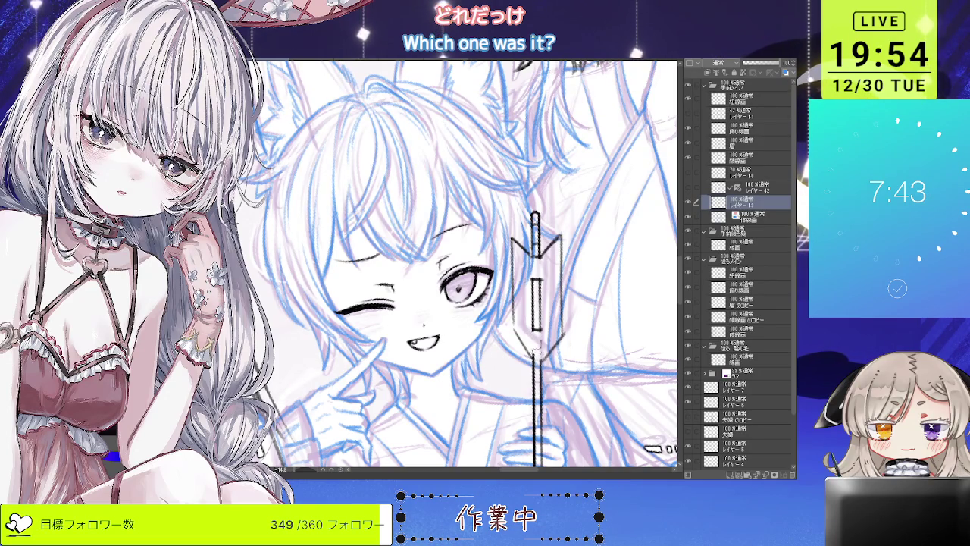
{"action": "scroll", "coordinate": [540, 342], "scroll_direction": "down", "scroll_amount": 1}
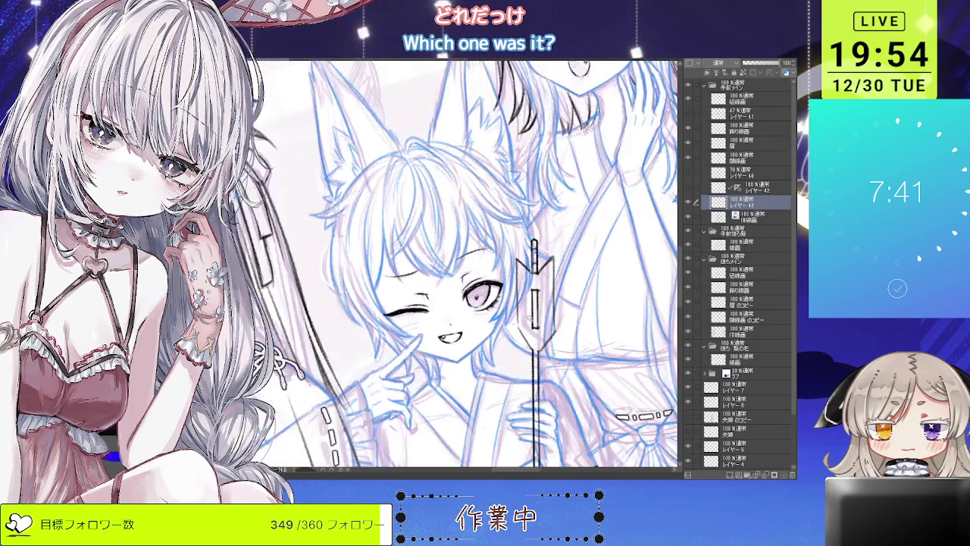
{"action": "scroll", "coordinate": [534, 322], "scroll_direction": "down", "scroll_amount": 1}
{"action": "scroll", "coordinate": [524, 282], "scroll_direction": "down", "scroll_amount": 1}
{"action": "scroll", "coordinate": [523, 283], "scroll_direction": "up", "scroll_amount": 1}
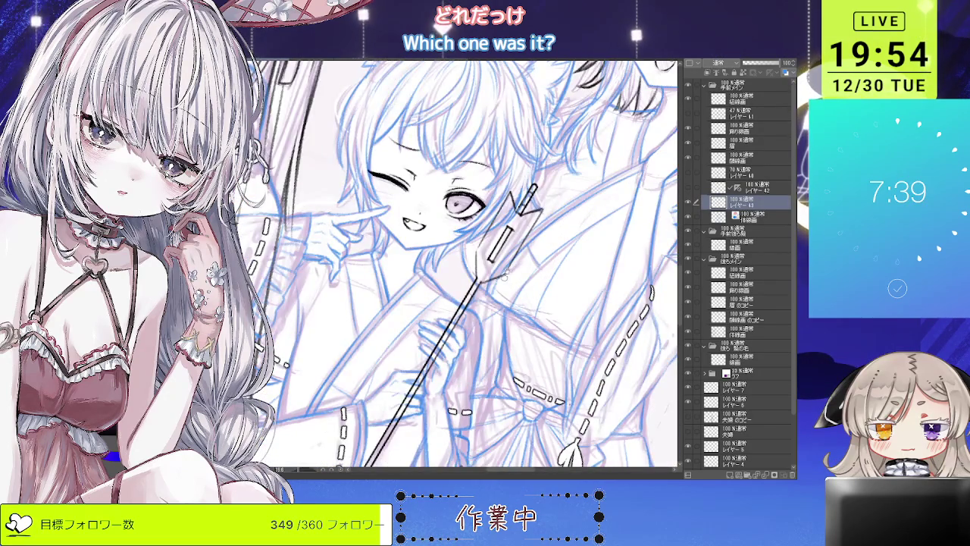
{"action": "scroll", "coordinate": [503, 275], "scroll_direction": "up", "scroll_amount": 1}
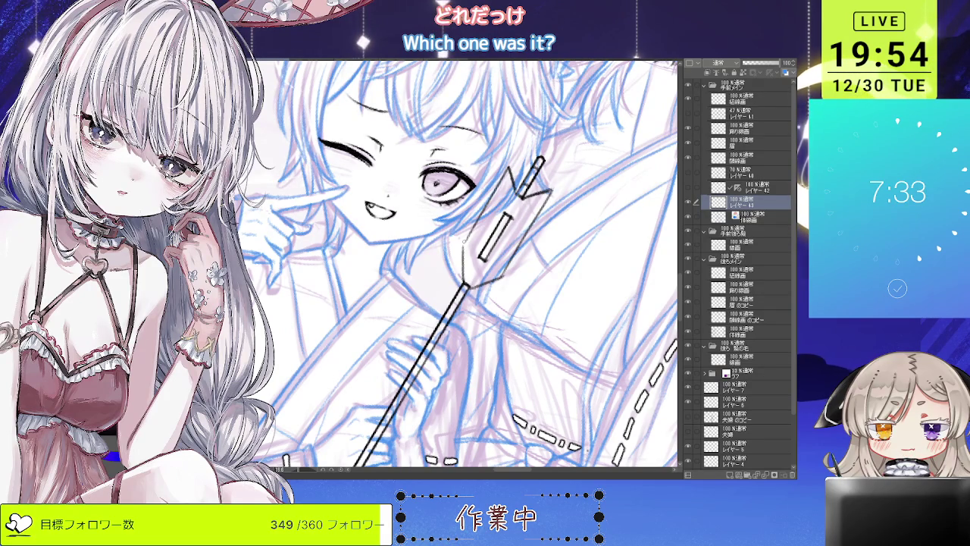
{"action": "left_click_drag", "start_coordinate": [466, 242], "coordinate": [479, 250]}
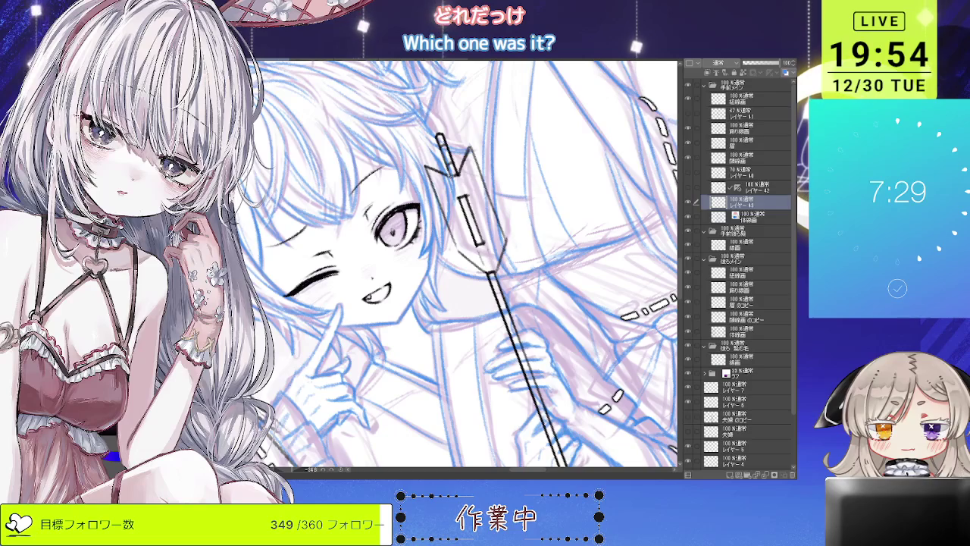
{"action": "scroll", "coordinate": [455, 266], "scroll_direction": "down", "scroll_amount": 3}
{"action": "scroll", "coordinate": [455, 265], "scroll_direction": "up", "scroll_amount": 1}
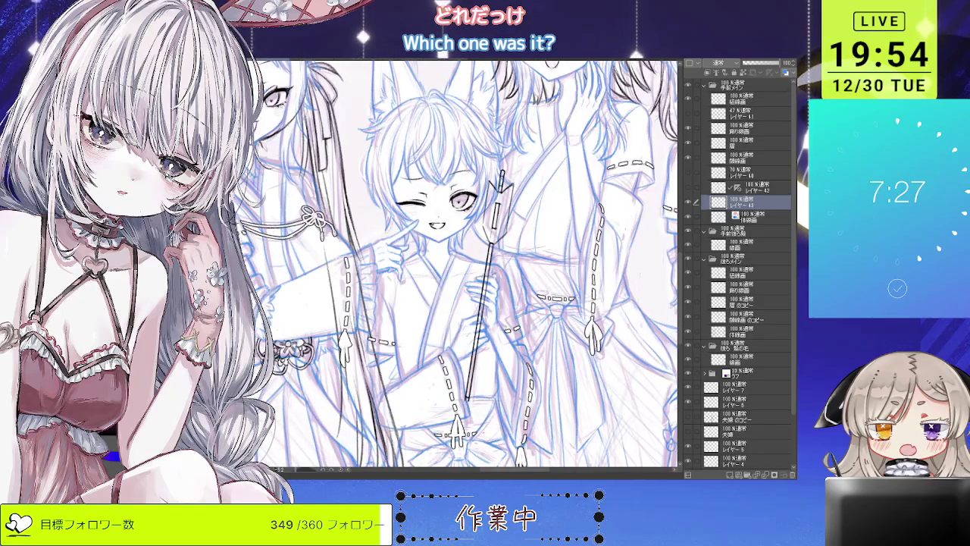
{"action": "scroll", "coordinate": [494, 256], "scroll_direction": "up", "scroll_amount": 2}
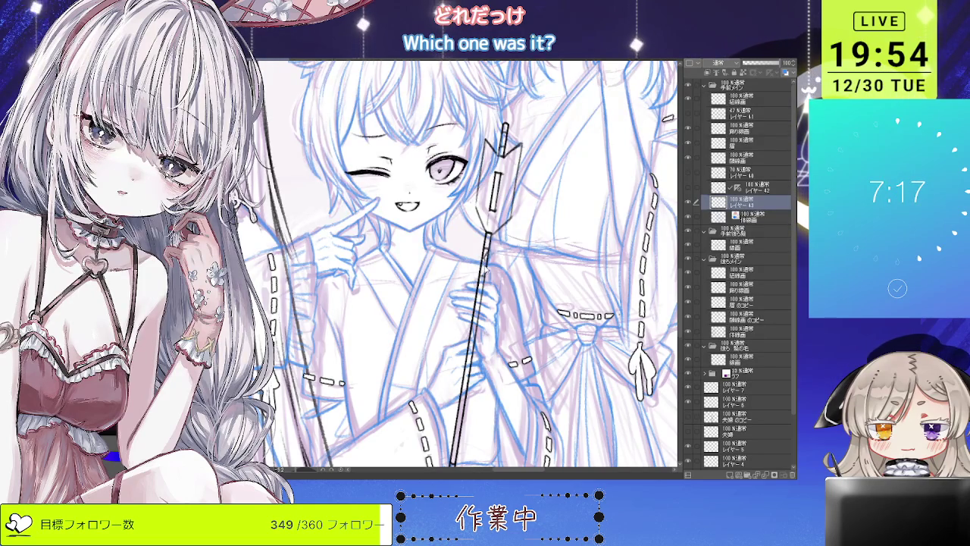
{"action": "scroll", "coordinate": [466, 265], "scroll_direction": "down", "scroll_amount": 3}
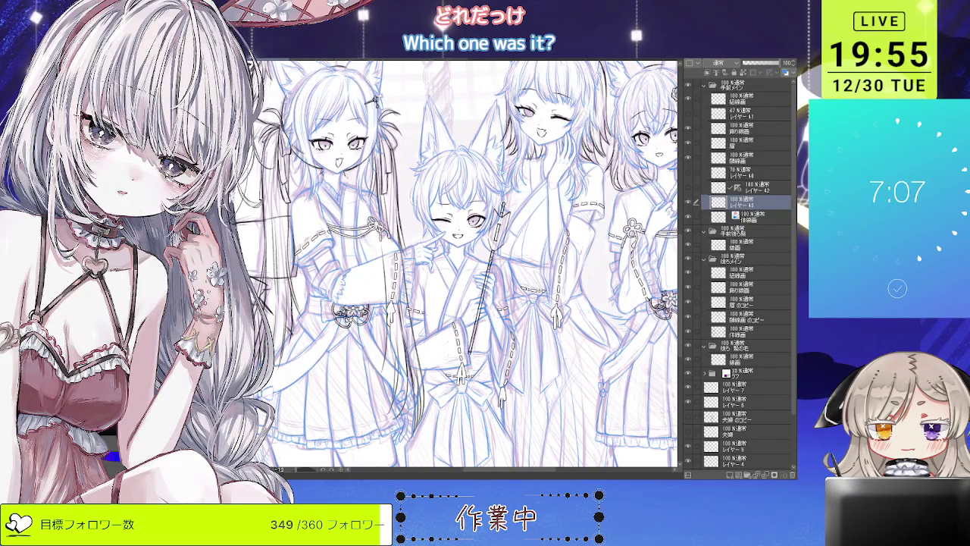
{"action": "key", "text": "ctrl+plus"}
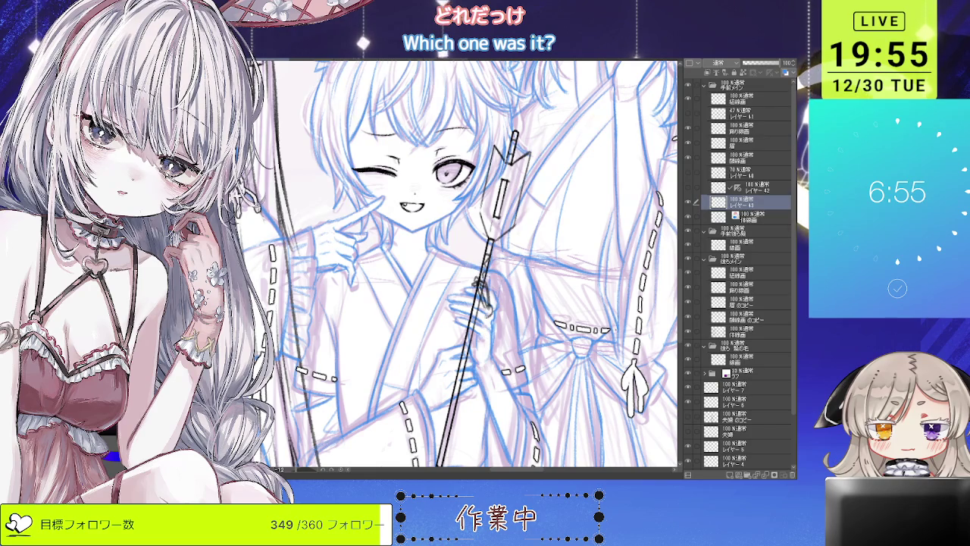
{"action": "scroll", "coordinate": [487, 312], "scroll_direction": "up", "scroll_amount": 2}
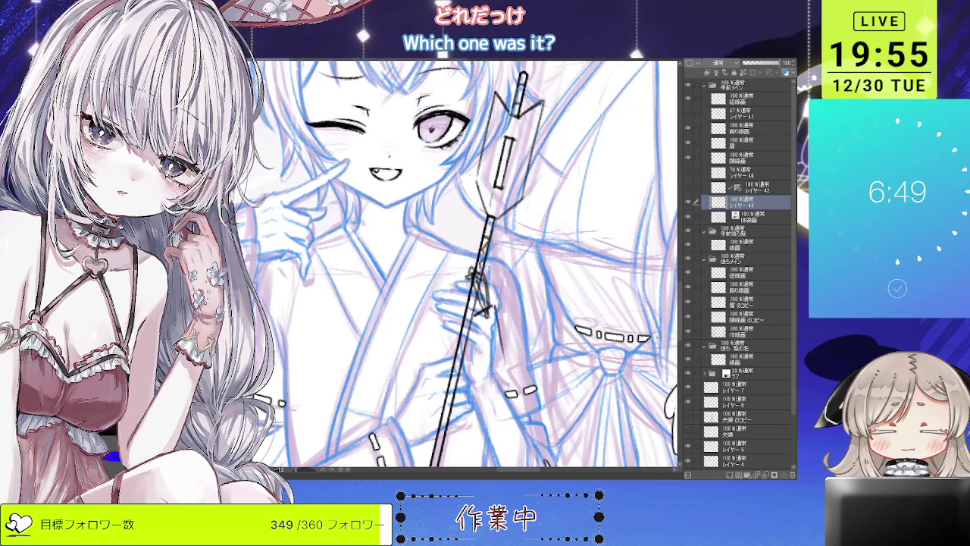
- Tilt the canvas and redraw the hanging ornament's edge beside the staff until it sits right
{"action": "key", "text": "minus"}
{"action": "mouse_move", "coordinate": [506, 317]}
{"action": "left_mouse_down"}
{"action": "mouse_move", "coordinate": [547, 382]}
{"action": "mouse_move", "coordinate": [540, 371]}
{"action": "left_mouse_up"}
{"action": "key", "text": "ctrl+z"}
{"action": "key", "text": "ctrl+z"}
{"action": "left_click_drag", "start_coordinate": [509, 321], "coordinate": [552, 391]}
{"action": "key", "text": "ctrl+z"}
{"action": "left_click_drag", "start_coordinate": [507, 288], "coordinate": [553, 356]}
{"action": "key", "text": "ctrl+z"}
{"action": "key", "text": "ctrl+z"}
{"action": "key", "text": "ctrl+z"}
{"action": "left_click_drag", "start_coordinate": [513, 291], "coordinate": [552, 361]}
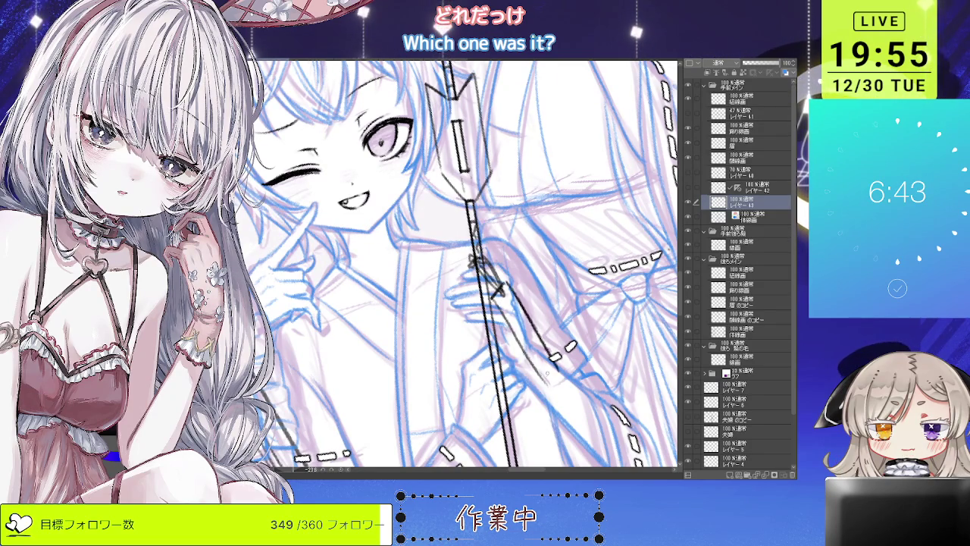
- Straighten the canvas view, then rotate it counter-clockwise to check the ornament line
{"action": "scroll", "coordinate": [580, 372], "scroll_direction": "down", "scroll_amount": 2}
{"action": "scroll", "coordinate": [466, 239], "scroll_direction": "down", "scroll_amount": 2}
{"action": "scroll", "coordinate": [466, 239], "scroll_direction": "down", "scroll_amount": 2}
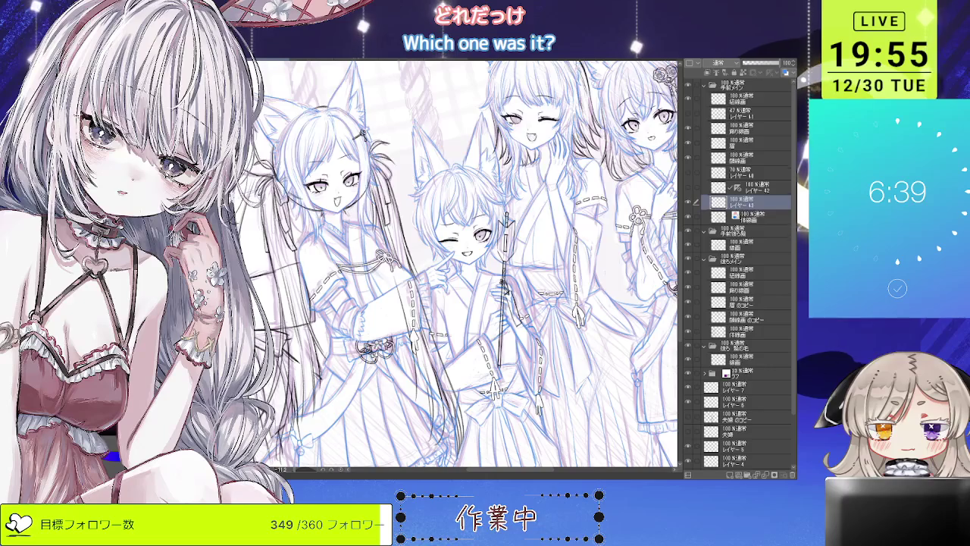
{"action": "key", "text": "asciicircum"}
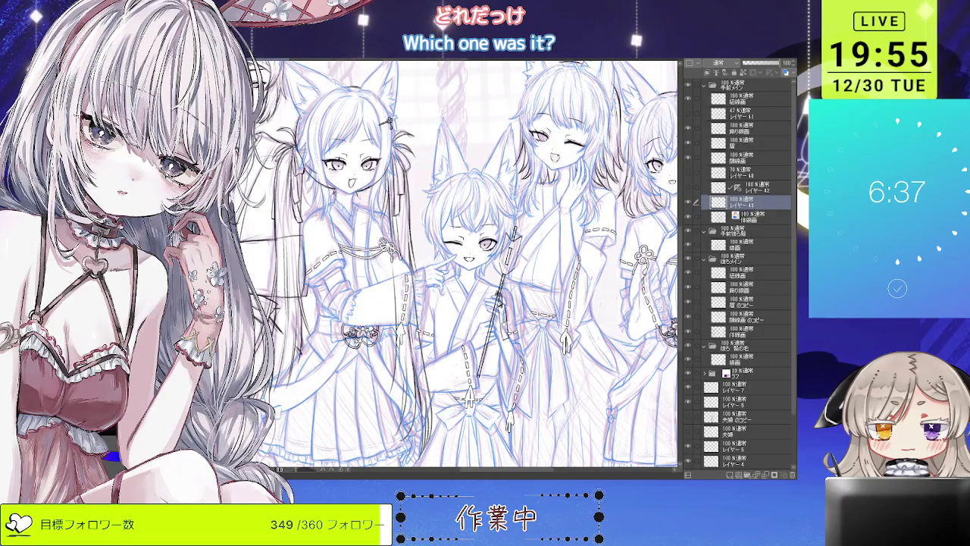
{"action": "scroll", "coordinate": [504, 315], "scroll_direction": "up", "scroll_amount": 3}
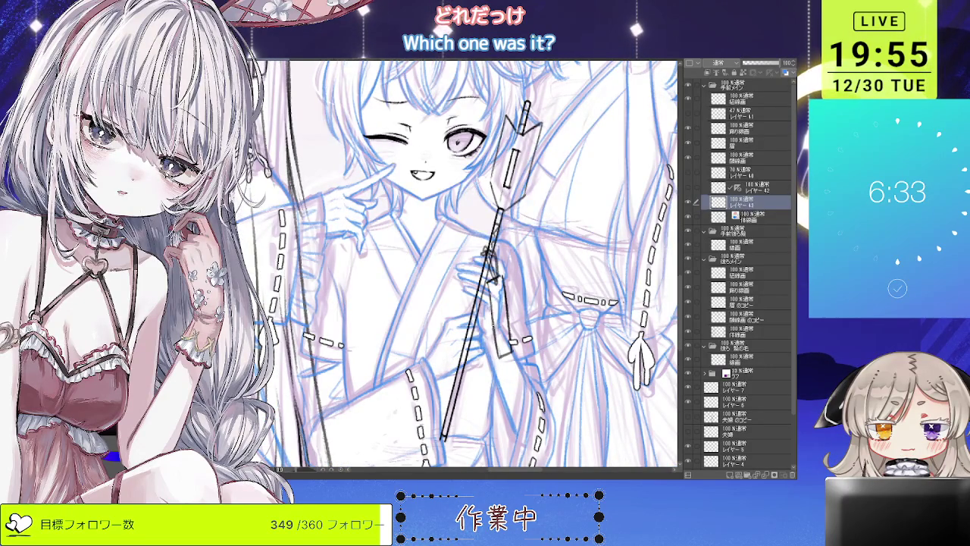
{"action": "scroll", "coordinate": [504, 266], "scroll_direction": "down", "scroll_amount": 2}
{"action": "scroll", "coordinate": [504, 265], "scroll_direction": "down", "scroll_amount": 2}
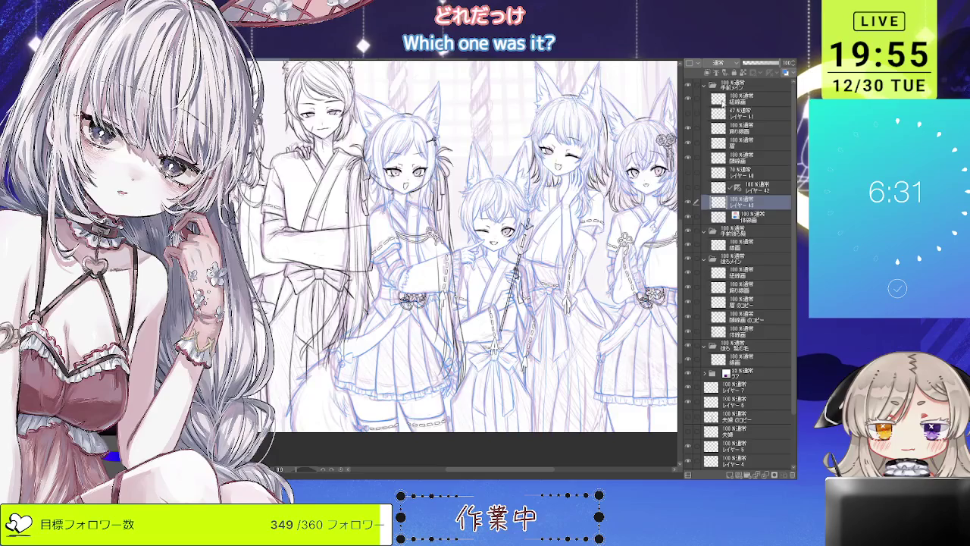
{"action": "left_click_drag", "start_coordinate": [531, 394], "coordinate": [564, 415]}
{"action": "scroll", "coordinate": [458, 265], "scroll_direction": "up", "scroll_amount": 2}
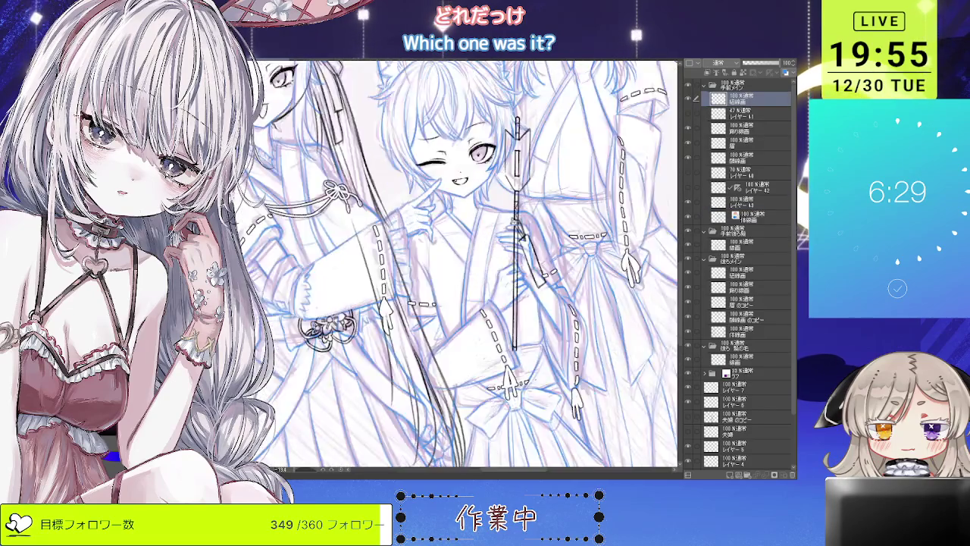
{"action": "scroll", "coordinate": [457, 265], "scroll_direction": "up", "scroll_amount": 2}
{"action": "scroll", "coordinate": [457, 265], "scroll_direction": "up", "scroll_amount": 1}
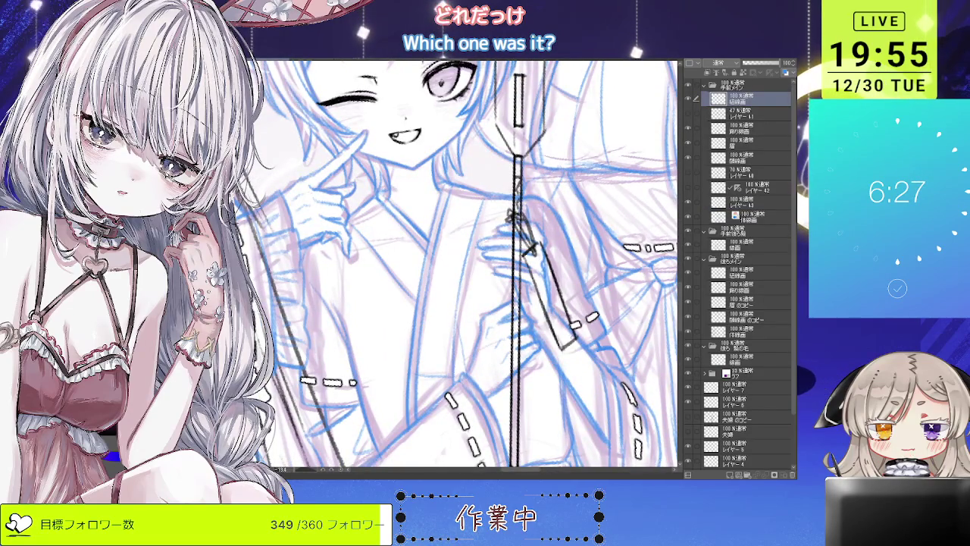
{"action": "scroll", "coordinate": [583, 310], "scroll_direction": "down", "scroll_amount": 2}
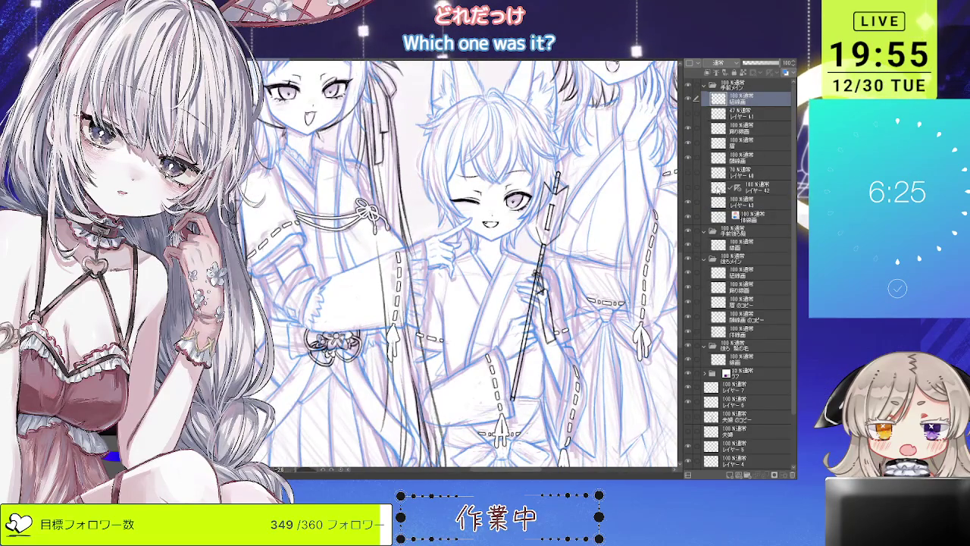
- Make レイヤー43 the active drawing layer again
{"action": "left_click", "coordinate": [717, 203]}
{"action": "scroll", "coordinate": [537, 325], "scroll_direction": "up", "scroll_amount": 1}
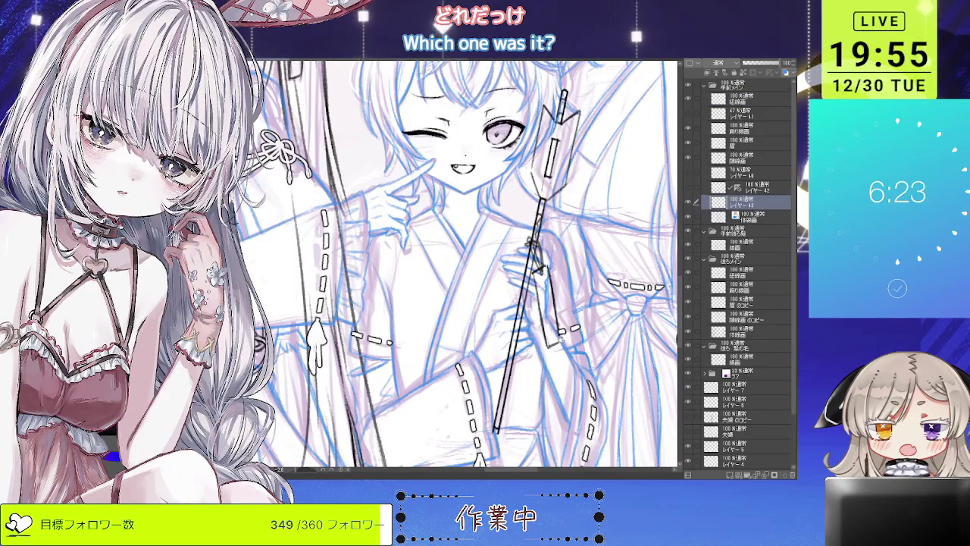
{"action": "scroll", "coordinate": [530, 288], "scroll_direction": "down", "scroll_amount": 2}
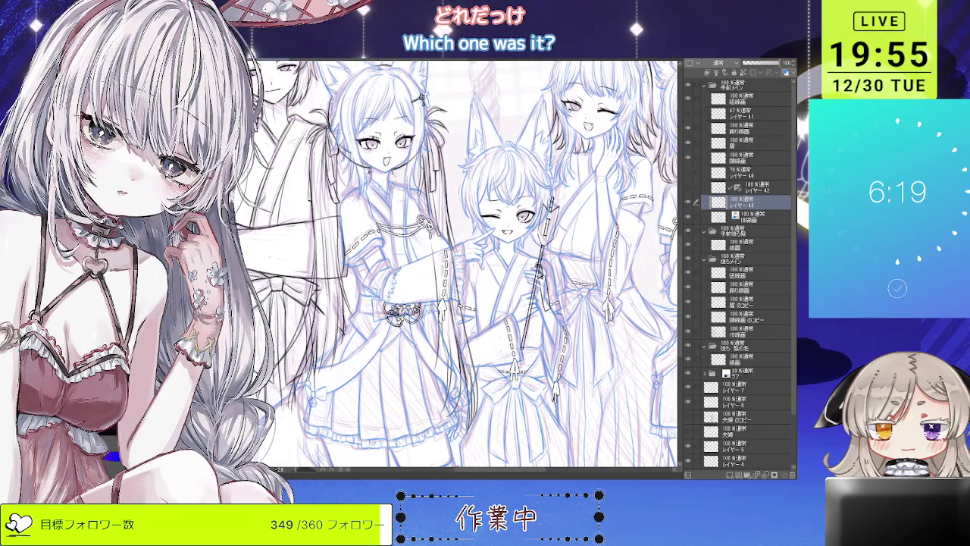
{"action": "scroll", "coordinate": [540, 261], "scroll_direction": "up", "scroll_amount": 2}
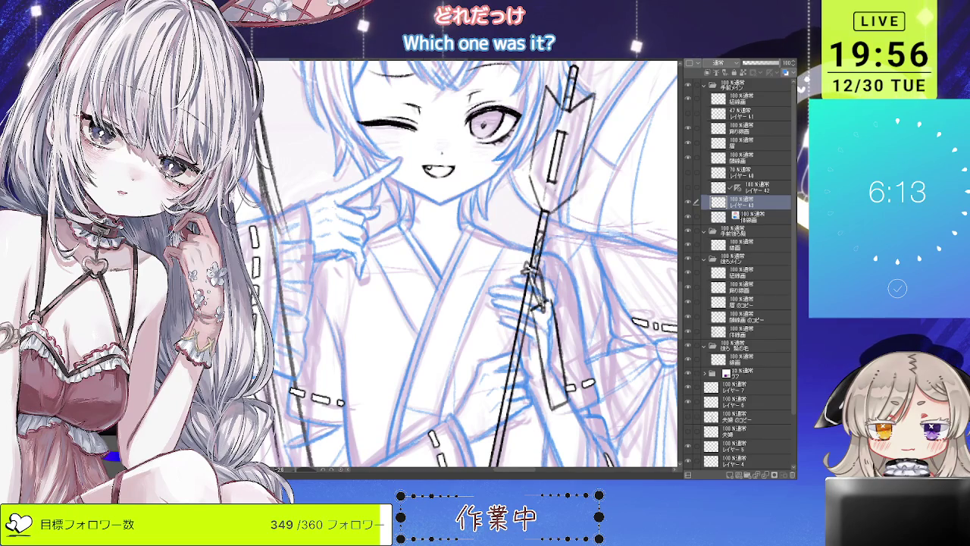
{"action": "scroll", "coordinate": [532, 256], "scroll_direction": "down", "scroll_amount": 2}
{"action": "scroll", "coordinate": [457, 265], "scroll_direction": "down", "scroll_amount": 1}
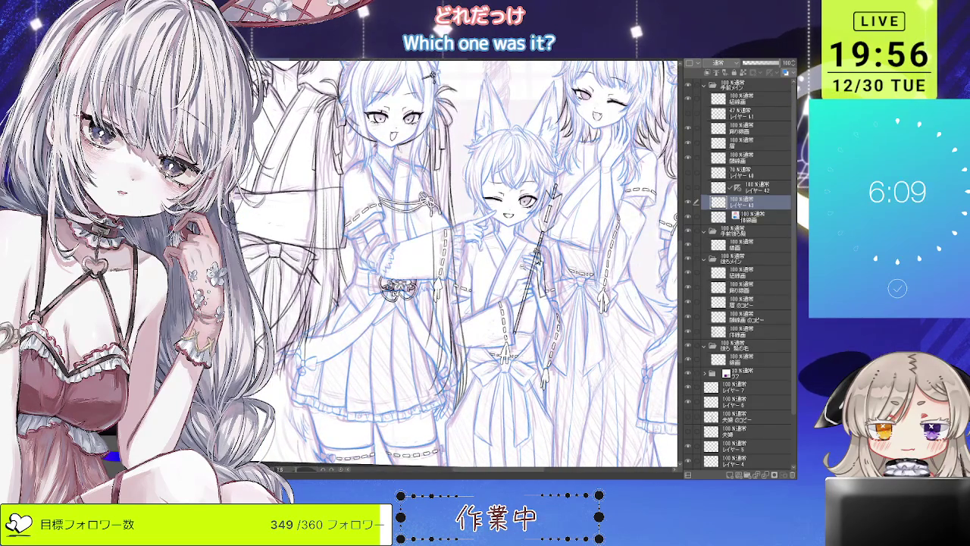
- Zoom in on the staff and draw a small ring just below the tie
{"action": "scroll", "coordinate": [529, 247], "scroll_direction": "up", "scroll_amount": 3}
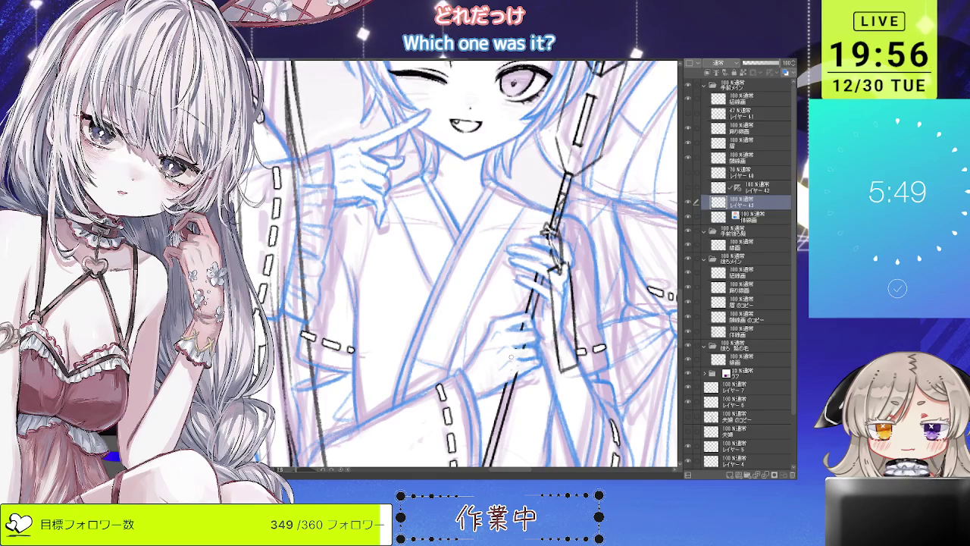
{"action": "scroll", "coordinate": [458, 264], "scroll_direction": "down", "scroll_amount": 3}
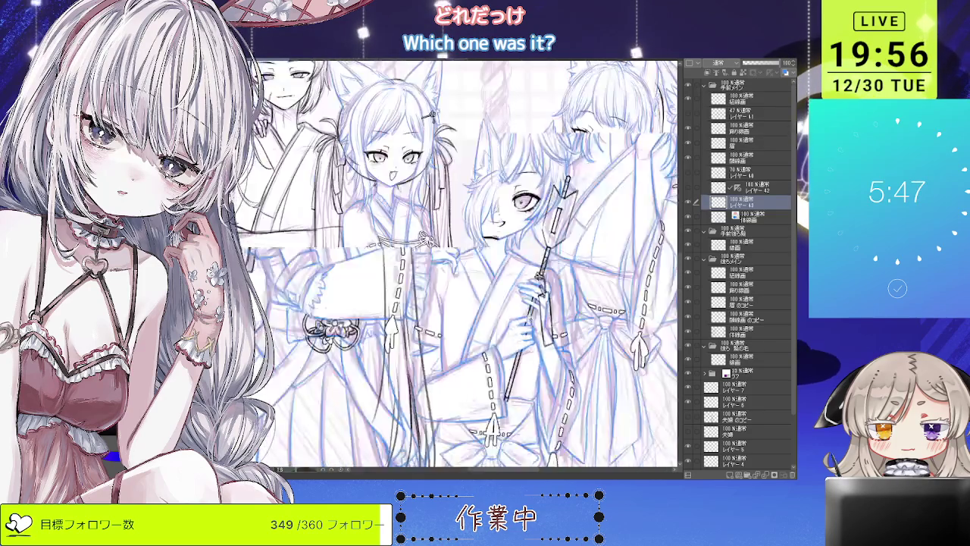
{"action": "scroll", "coordinate": [457, 264], "scroll_direction": "down", "scroll_amount": 3}
{"action": "scroll", "coordinate": [458, 264], "scroll_direction": "down", "scroll_amount": 2}
{"action": "scroll", "coordinate": [500, 348], "scroll_direction": "up", "scroll_amount": 2}
{"action": "scroll", "coordinate": [500, 349], "scroll_direction": "up", "scroll_amount": 2}
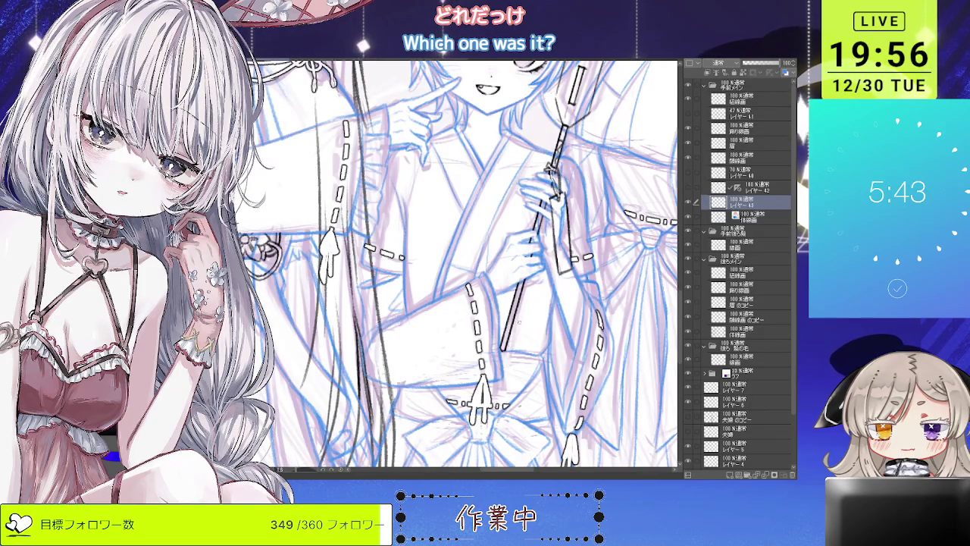
{"action": "scroll", "coordinate": [520, 274], "scroll_direction": "down", "scroll_amount": 3}
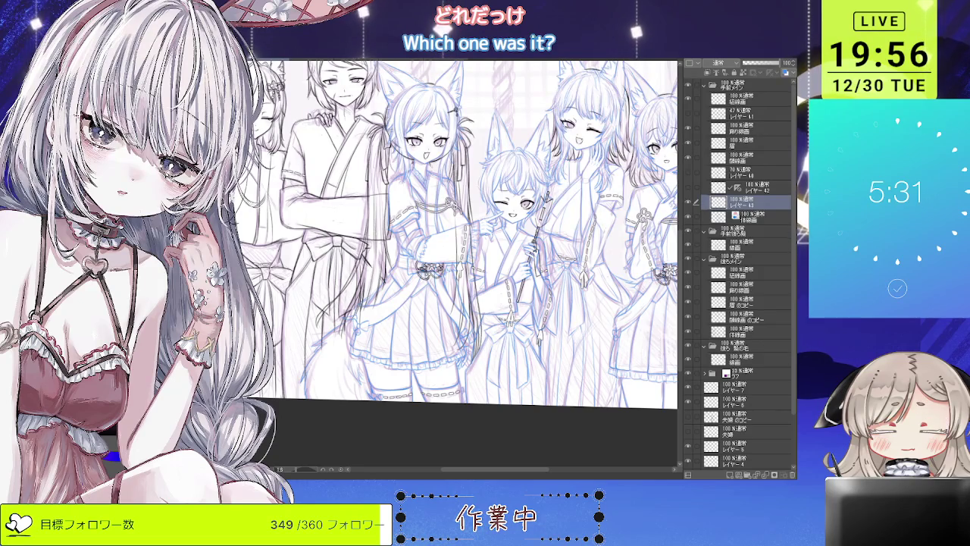
{"action": "scroll", "coordinate": [515, 228], "scroll_direction": "up", "scroll_amount": 3}
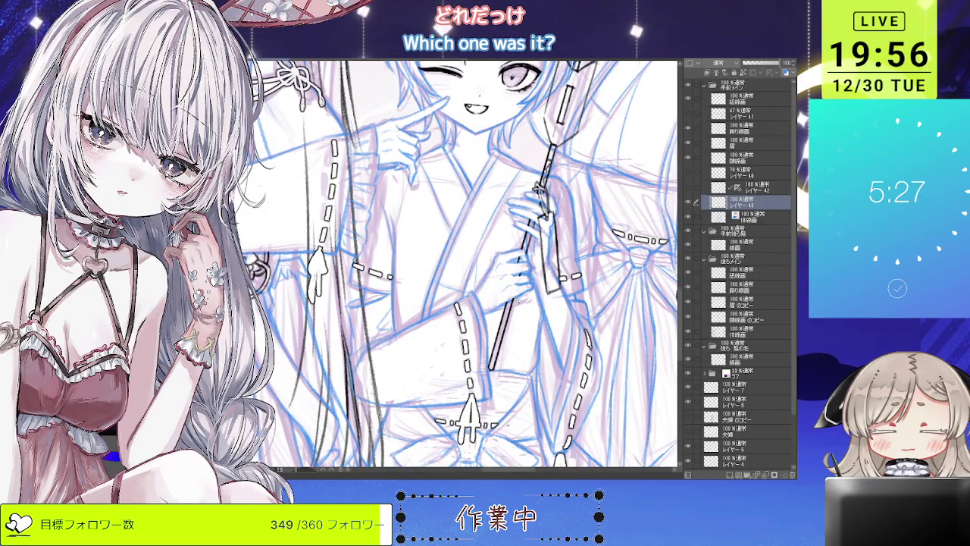
{"action": "scroll", "coordinate": [516, 265], "scroll_direction": "up", "scroll_amount": 2}
{"action": "scroll", "coordinate": [470, 265], "scroll_direction": "up", "scroll_amount": 1}
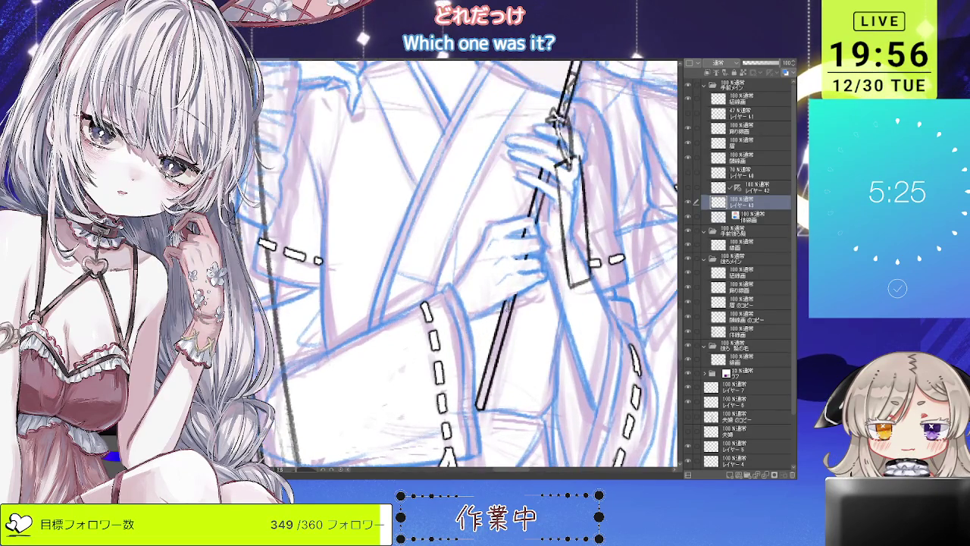
{"action": "scroll", "coordinate": [513, 283], "scroll_direction": "down", "scroll_amount": 2}
{"action": "scroll", "coordinate": [514, 284], "scroll_direction": "up", "scroll_amount": 1}
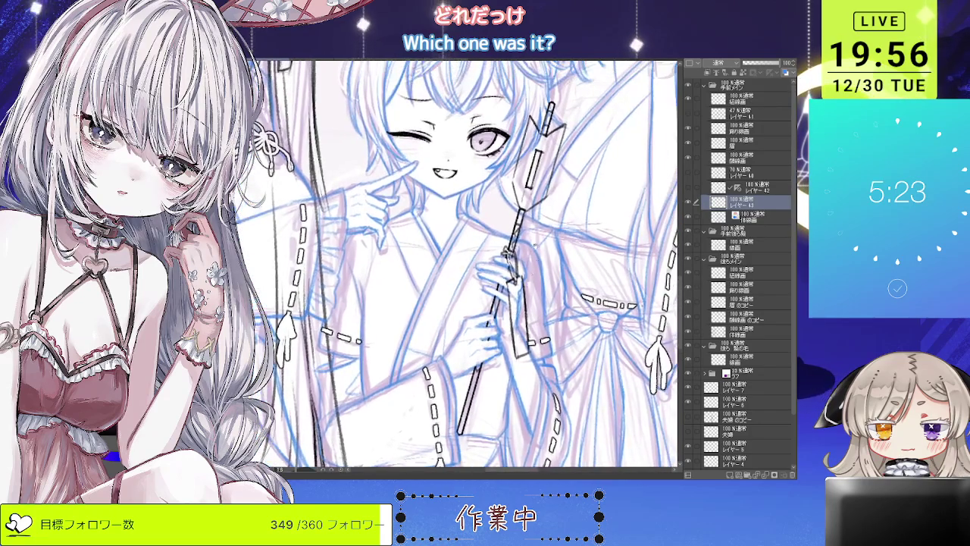
{"action": "scroll", "coordinate": [514, 283], "scroll_direction": "up", "scroll_amount": 1}
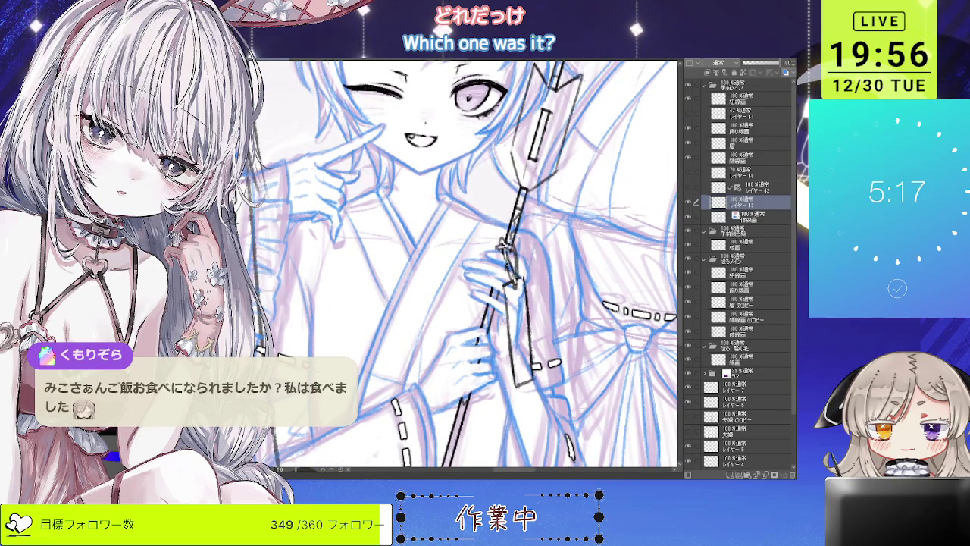
{"action": "scroll", "coordinate": [526, 299], "scroll_direction": "up", "scroll_amount": 2}
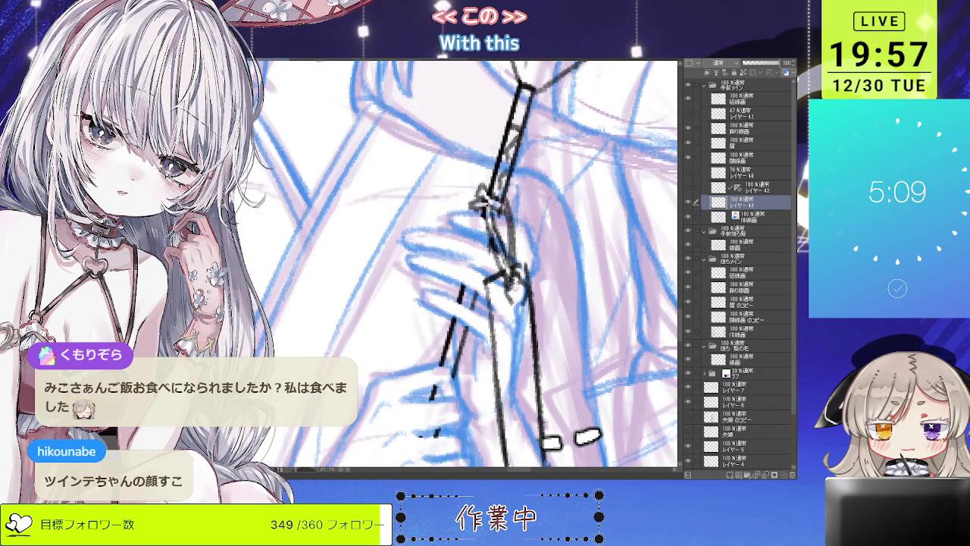
{"action": "left_click_drag", "start_coordinate": [516, 279], "coordinate": [503, 301]}
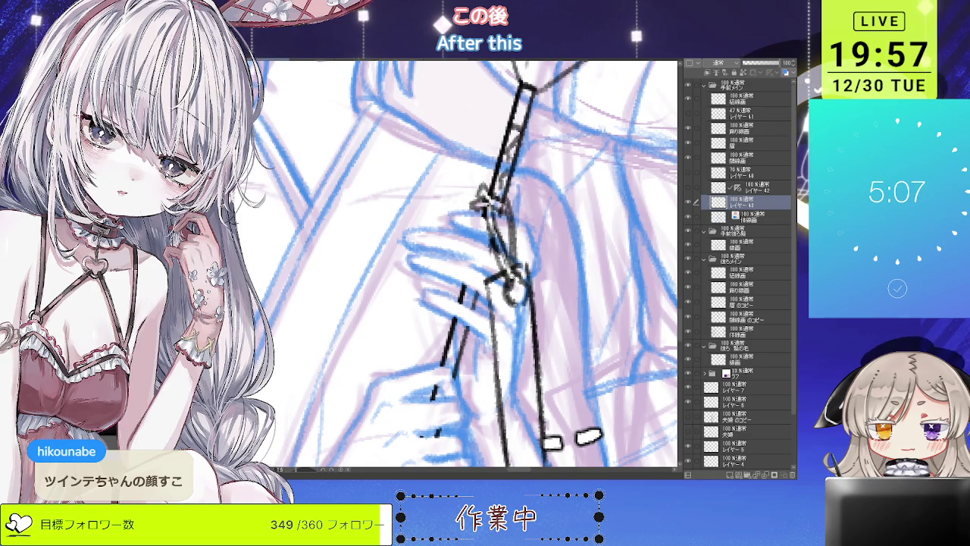
- Zoom out, then zoom in on the twin-tail girl and the winking girl
{"action": "scroll", "coordinate": [513, 136], "scroll_direction": "down", "scroll_amount": 3}
{"action": "scroll", "coordinate": [514, 136], "scroll_direction": "down", "scroll_amount": 2}
{"action": "scroll", "coordinate": [514, 136], "scroll_direction": "down", "scroll_amount": 2}
{"action": "scroll", "coordinate": [513, 136], "scroll_direction": "down", "scroll_amount": 2}
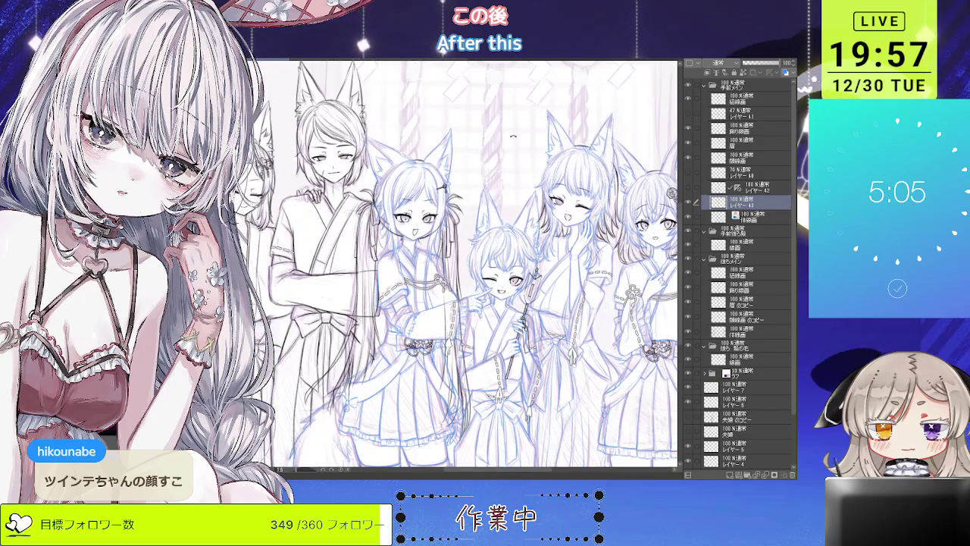
{"action": "key", "text": "ctrl+plus"}
{"action": "key", "text": "ctrl+plus"}
{"action": "key", "text": "ctrl+plus"}
{"action": "key", "text": "ctrl+plus"}
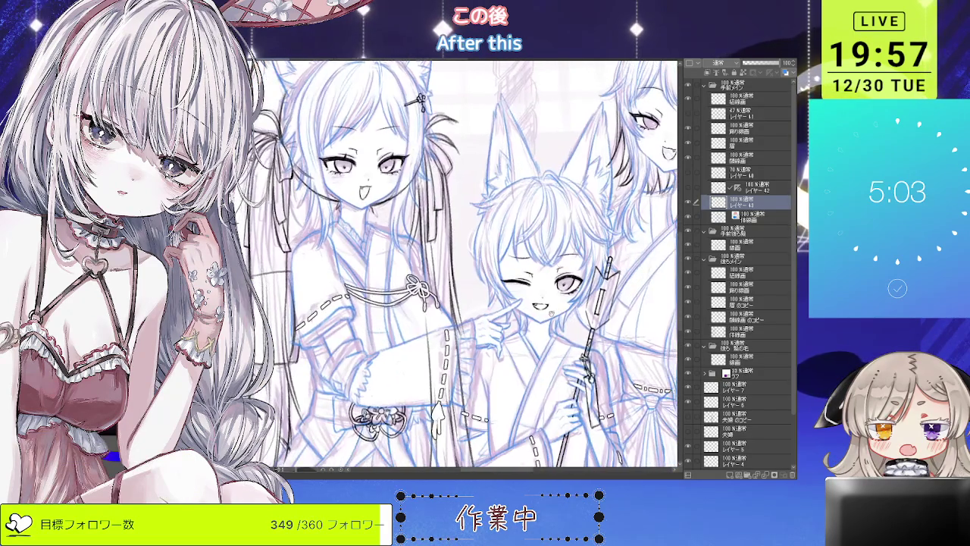
{"action": "scroll", "coordinate": [438, 413], "scroll_direction": "up", "scroll_amount": 1}
{"action": "scroll", "coordinate": [439, 454], "scroll_direction": "up", "scroll_amount": 1}
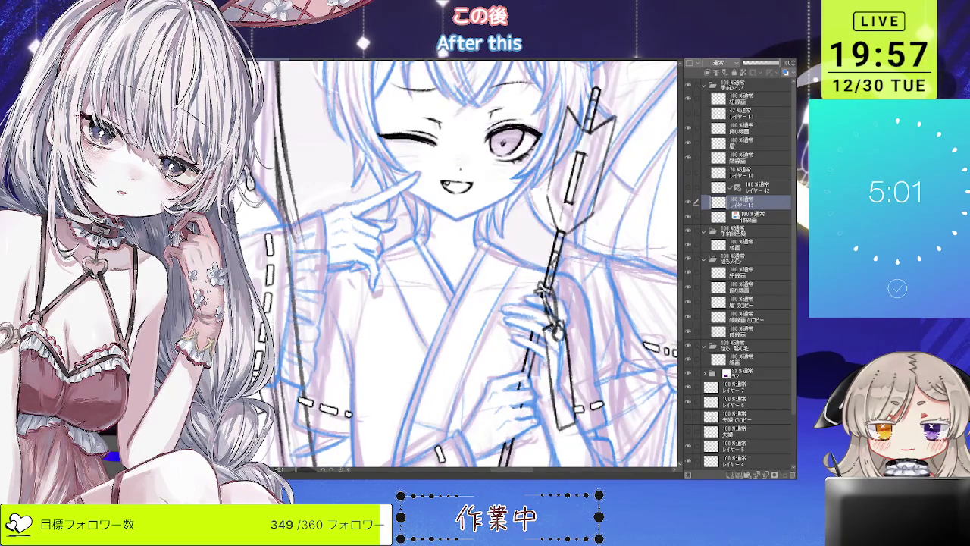
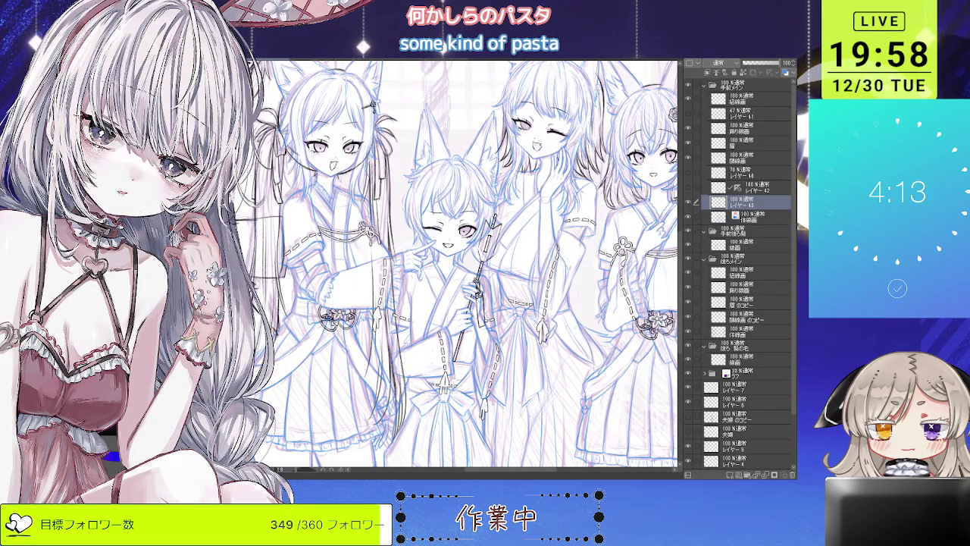
- Ink three black pen strokes along the edges of the winking girl's arrow staff
{"action": "scroll", "coordinate": [491, 250], "scroll_direction": "up", "scroll_amount": 1}
{"action": "scroll", "coordinate": [491, 250], "scroll_direction": "up", "scroll_amount": 1}
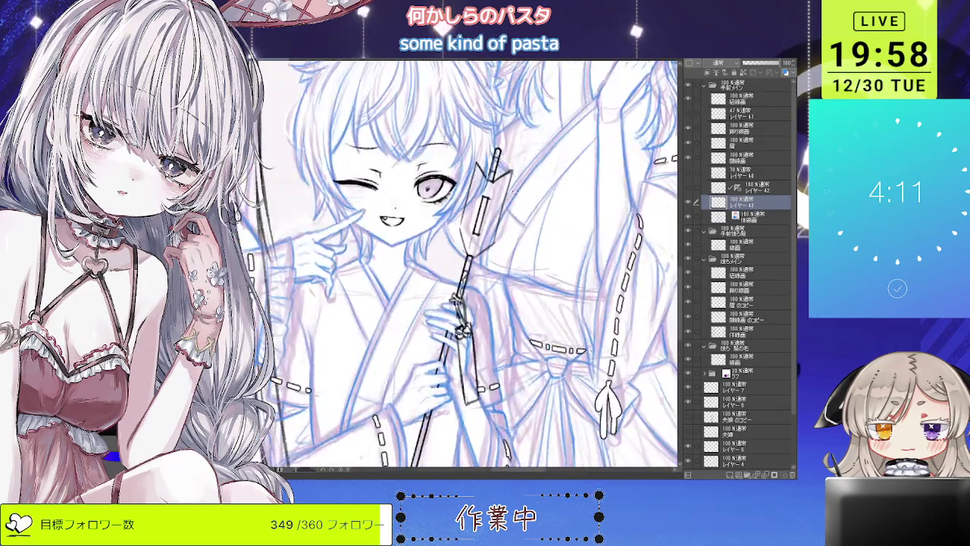
{"action": "scroll", "coordinate": [491, 250], "scroll_direction": "down", "scroll_amount": 1}
{"action": "scroll", "coordinate": [491, 251], "scroll_direction": "up", "scroll_amount": 1}
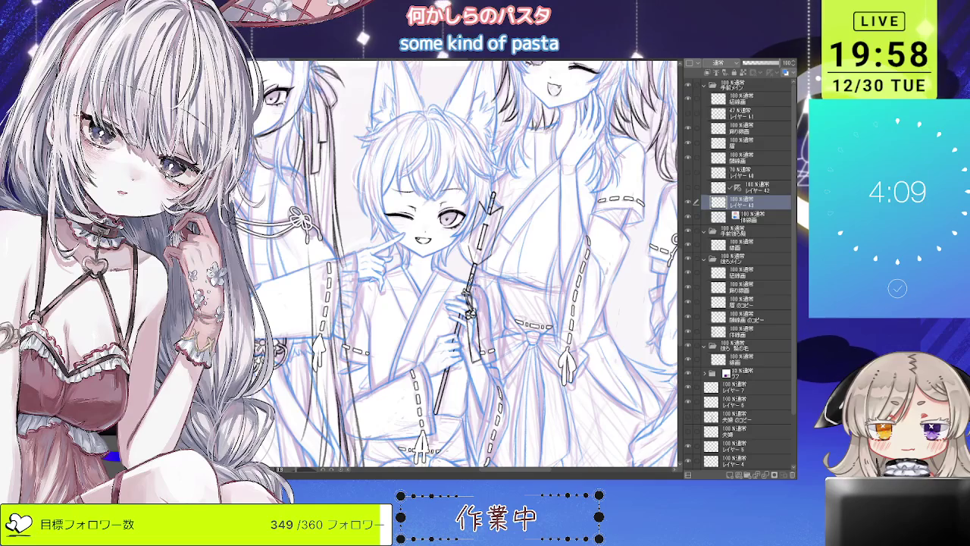
{"action": "scroll", "coordinate": [485, 356], "scroll_direction": "up", "scroll_amount": 1}
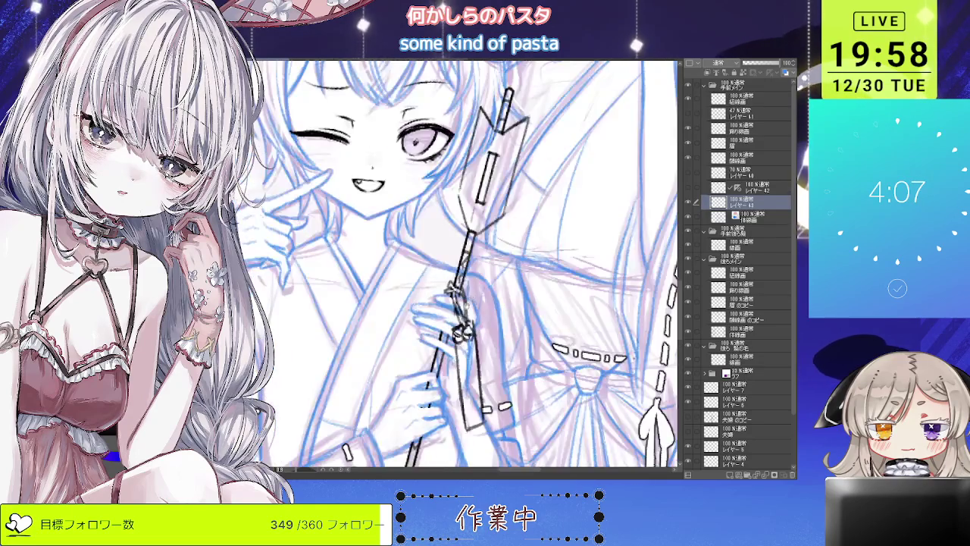
{"action": "scroll", "coordinate": [485, 356], "scroll_direction": "up", "scroll_amount": 1}
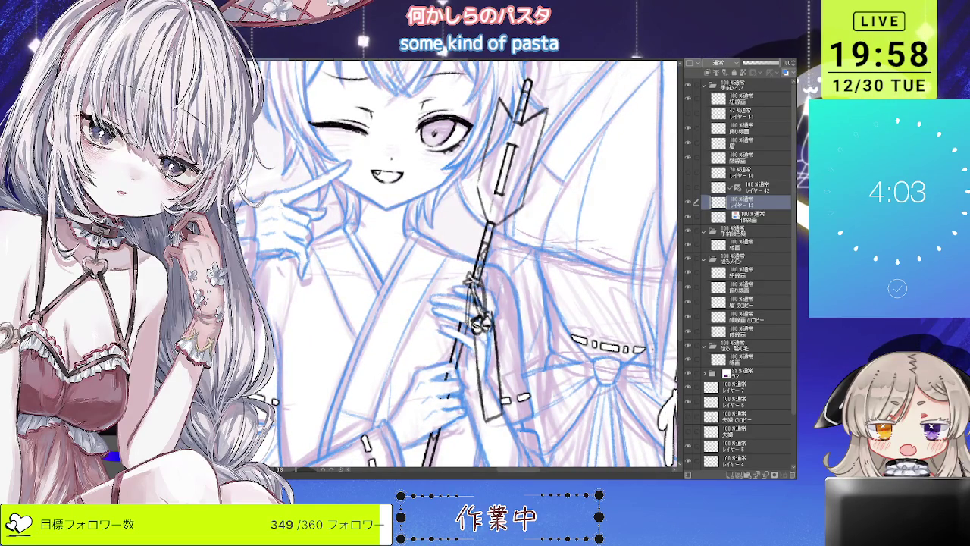
{"action": "scroll", "coordinate": [469, 265], "scroll_direction": "up", "scroll_amount": 1}
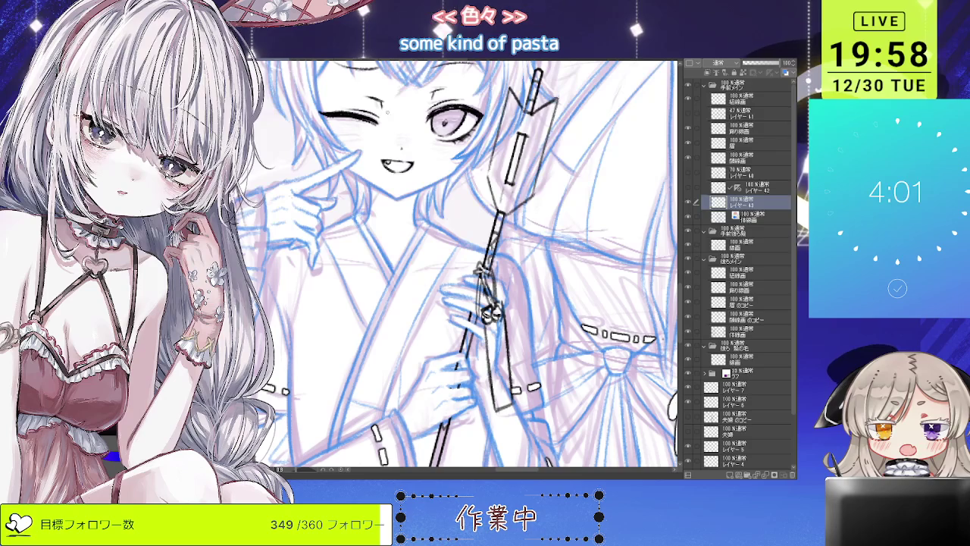
{"action": "scroll", "coordinate": [485, 288], "scroll_direction": "up", "scroll_amount": 2}
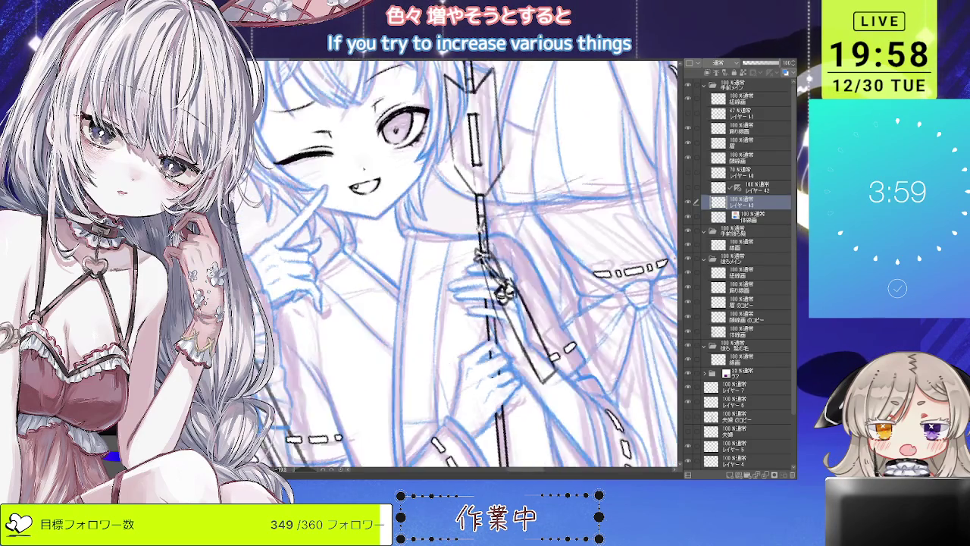
{"action": "scroll", "coordinate": [485, 288], "scroll_direction": "up", "scroll_amount": 2}
{"action": "left_click_drag", "start_coordinate": [476, 242], "coordinate": [519, 350]}
{"action": "left_click_drag", "start_coordinate": [483, 239], "coordinate": [517, 337]}
{"action": "left_click_drag", "start_coordinate": [492, 274], "coordinate": [519, 342]}
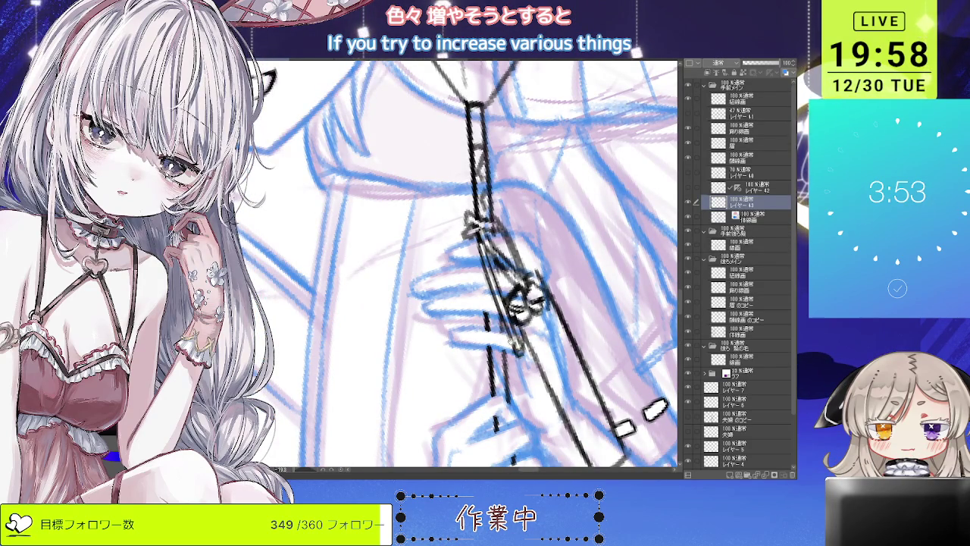
- Rotate the view to align the staff and undo the stray stroke beside the hand
{"action": "key", "text": "asciicircum"}
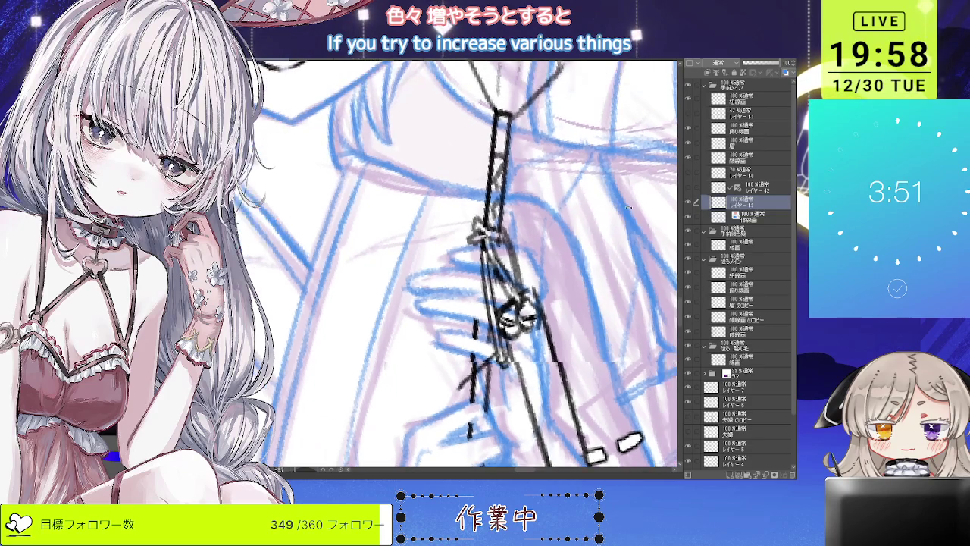
{"action": "key", "text": "asciicircum"}
{"action": "key", "text": "asciicircum"}
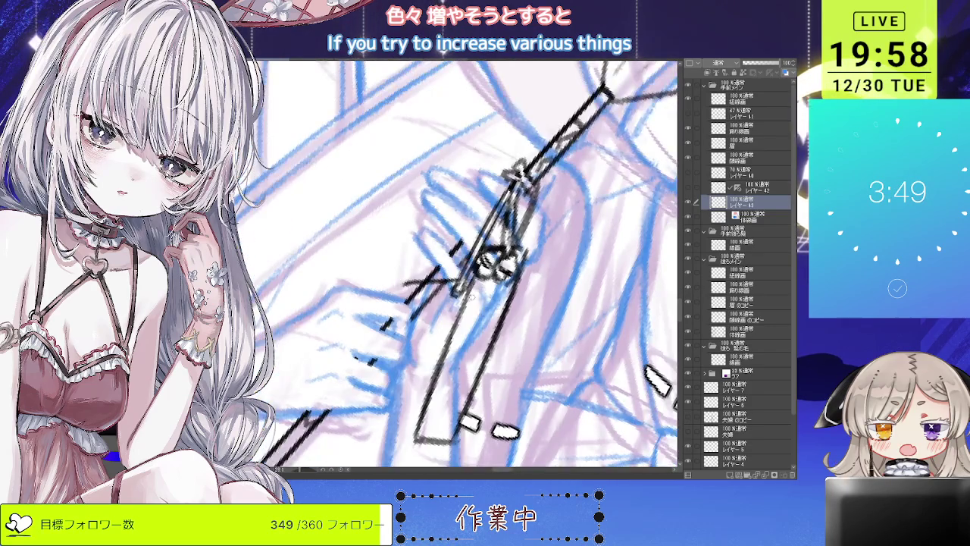
{"action": "key", "text": "asciicircum"}
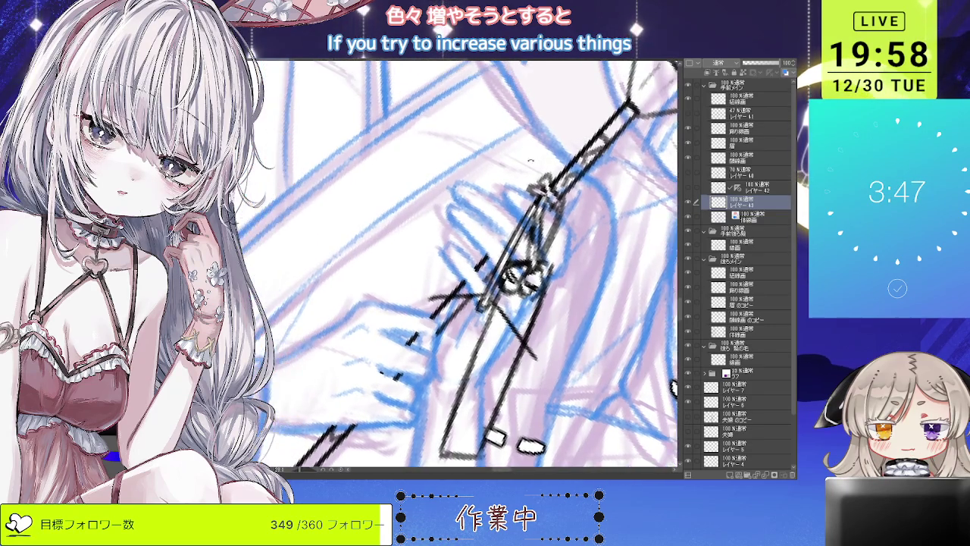
{"action": "key", "text": "asciicircum"}
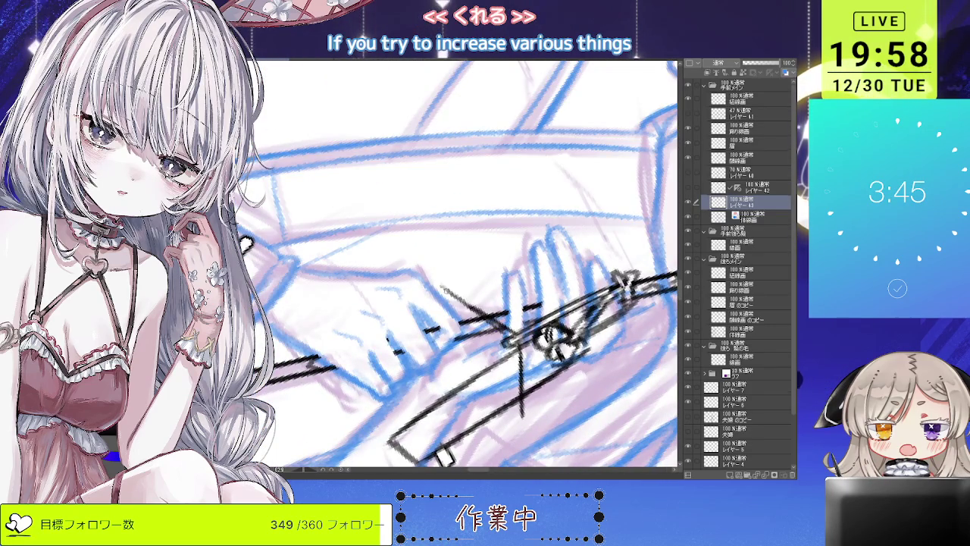
{"action": "key", "text": "minus"}
{"action": "key", "text": "minus"}
{"action": "key", "text": "minus"}
{"action": "key", "text": "ctrl+plus"}
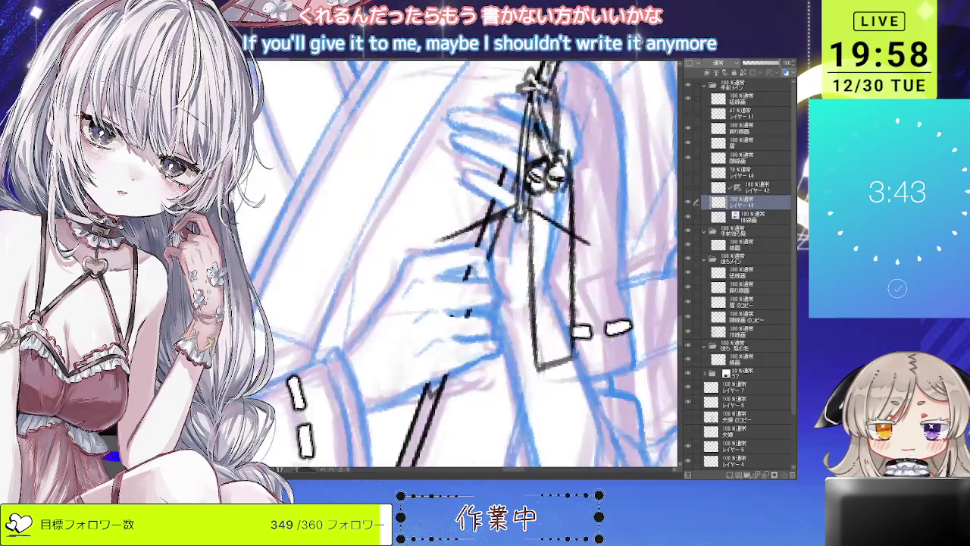
{"action": "key", "text": "ctrl+z"}
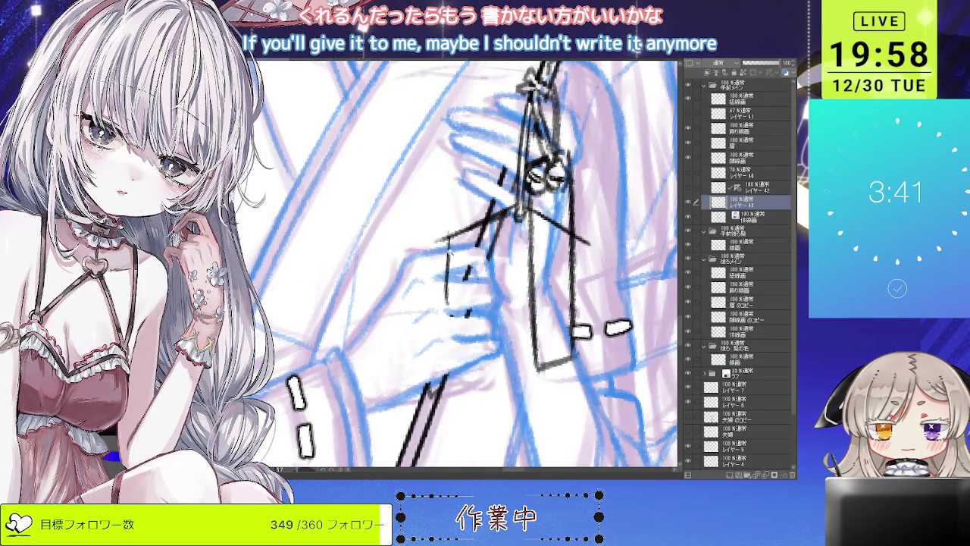
{"action": "key", "text": "ctrl+at"}
- Add a short line on the hanging charm tag near the hand and reset the view
{"action": "key", "text": "ctrl+plus"}
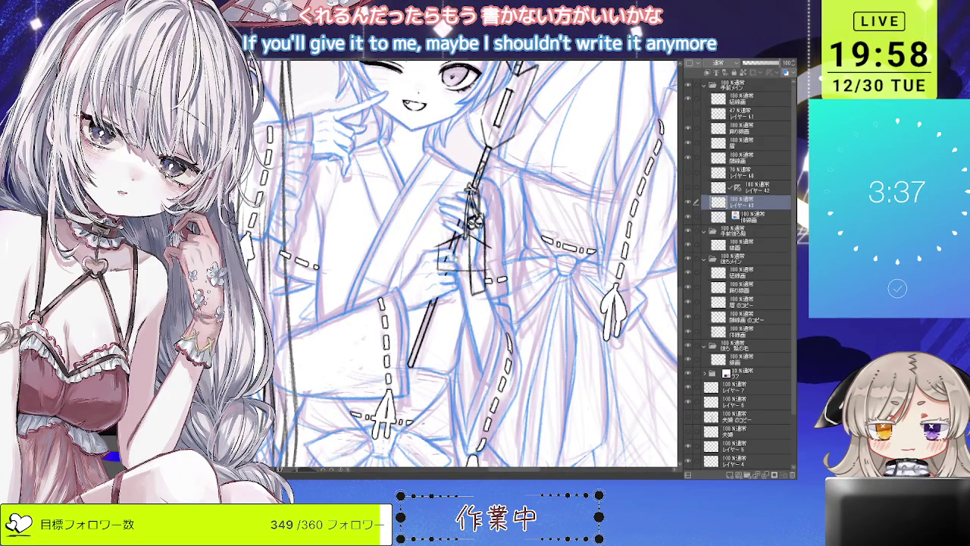
{"action": "key", "text": "asciicircum"}
{"action": "key", "text": "asciicircum"}
{"action": "key", "text": "asciicircum"}
{"action": "key", "text": "ctrl+plus"}
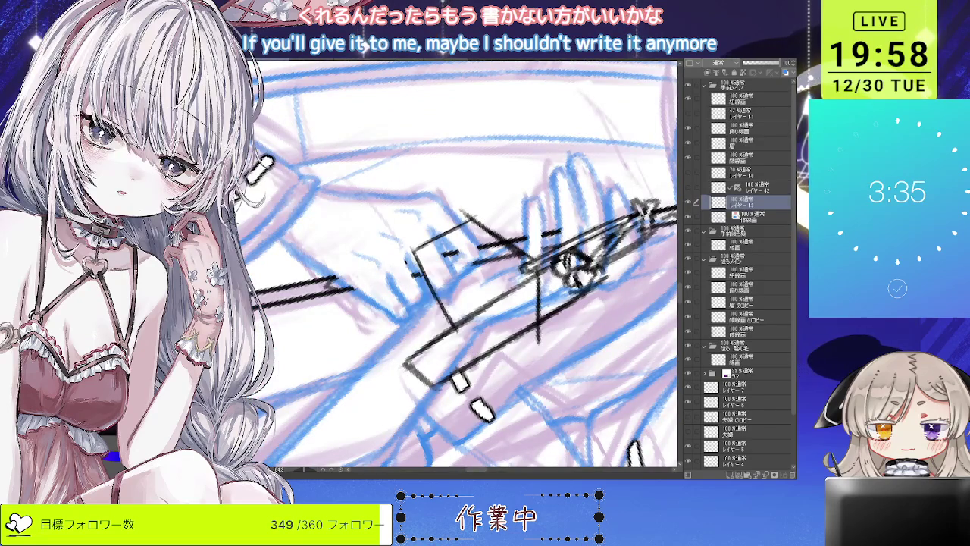
{"action": "key", "text": "minus"}
{"action": "left_click_drag", "start_coordinate": [493, 338], "coordinate": [518, 358]}
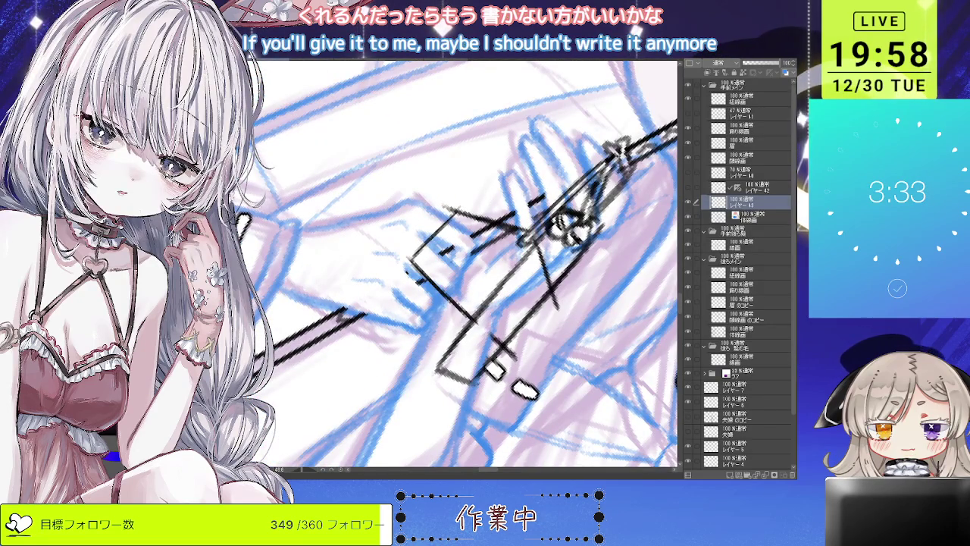
{"action": "key", "text": "minus"}
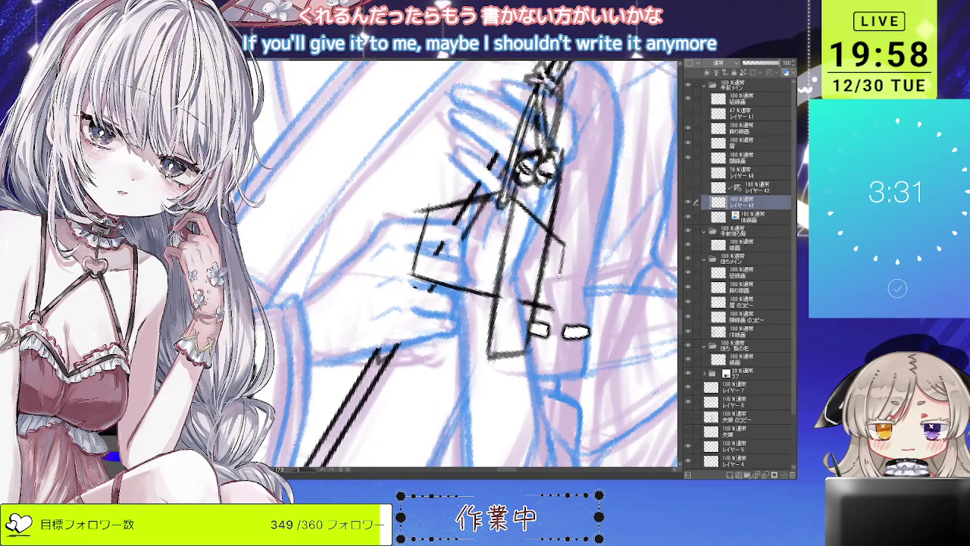
{"action": "key", "text": "ctrl+0"}
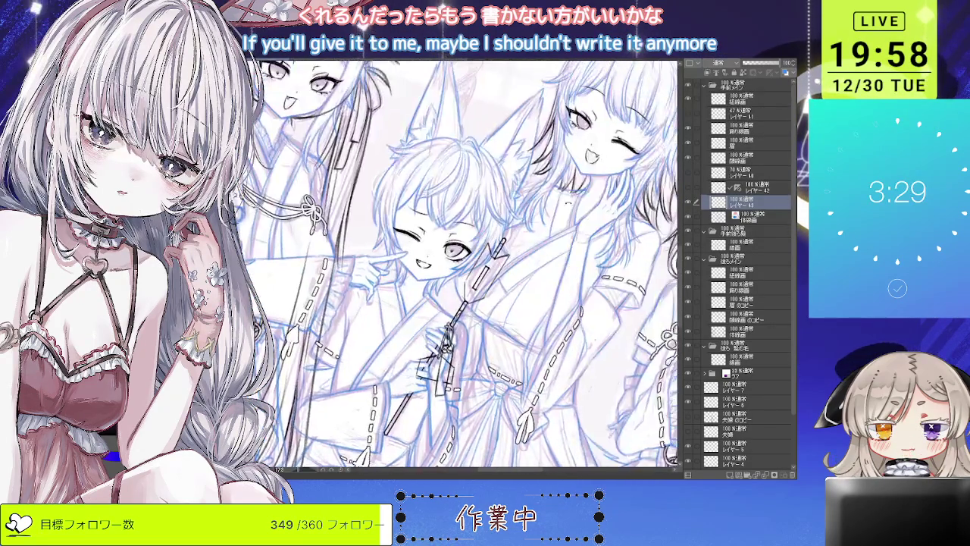
- Inspect the inked staff and tag up close, then select the 体線画 layer
{"action": "scroll", "coordinate": [430, 380], "scroll_direction": "up", "scroll_amount": 2}
{"action": "scroll", "coordinate": [430, 380], "scroll_direction": "up", "scroll_amount": 1}
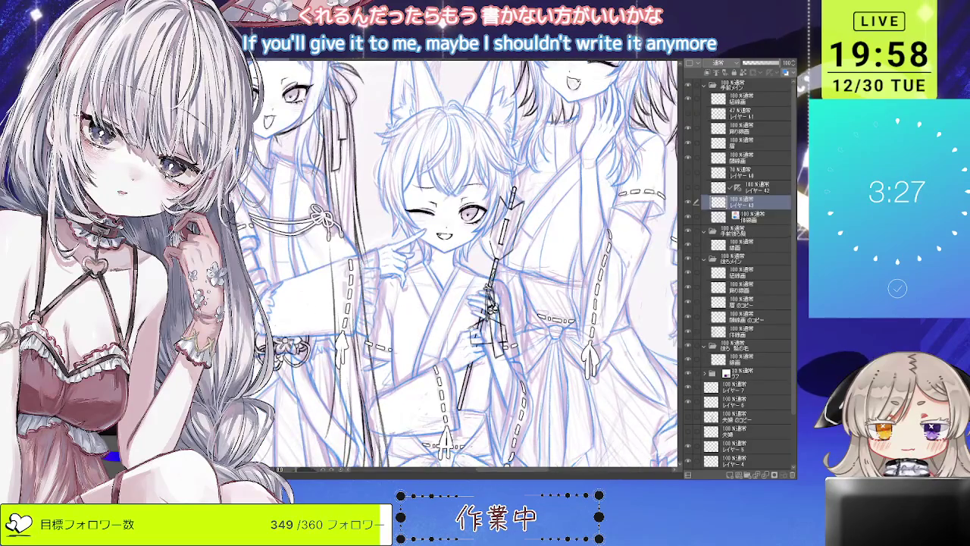
{"action": "scroll", "coordinate": [429, 381], "scroll_direction": "up", "scroll_amount": 2}
{"action": "scroll", "coordinate": [469, 341], "scroll_direction": "up", "scroll_amount": 2}
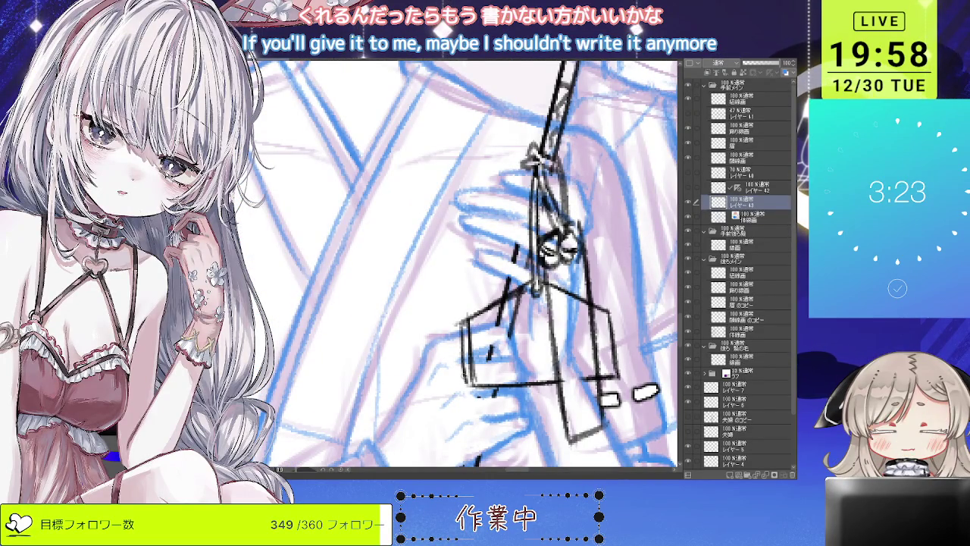
{"action": "scroll", "coordinate": [405, 335], "scroll_direction": "down", "scroll_amount": 2}
{"action": "scroll", "coordinate": [405, 335], "scroll_direction": "down", "scroll_amount": 1}
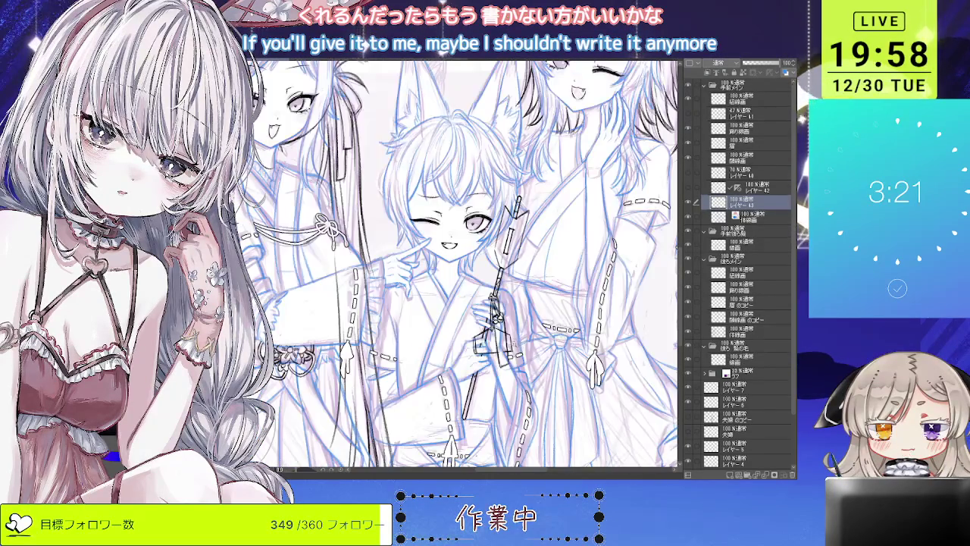
{"action": "scroll", "coordinate": [405, 335], "scroll_direction": "up", "scroll_amount": 1}
{"action": "scroll", "coordinate": [469, 288], "scroll_direction": "up", "scroll_amount": 1}
{"action": "scroll", "coordinate": [470, 288], "scroll_direction": "down", "scroll_amount": 2}
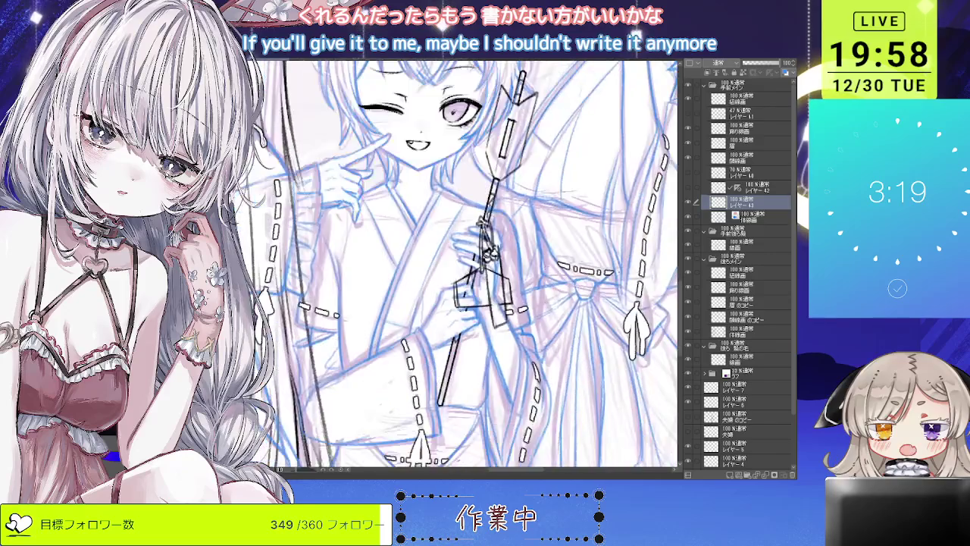
{"action": "scroll", "coordinate": [470, 288], "scroll_direction": "down", "scroll_amount": 1}
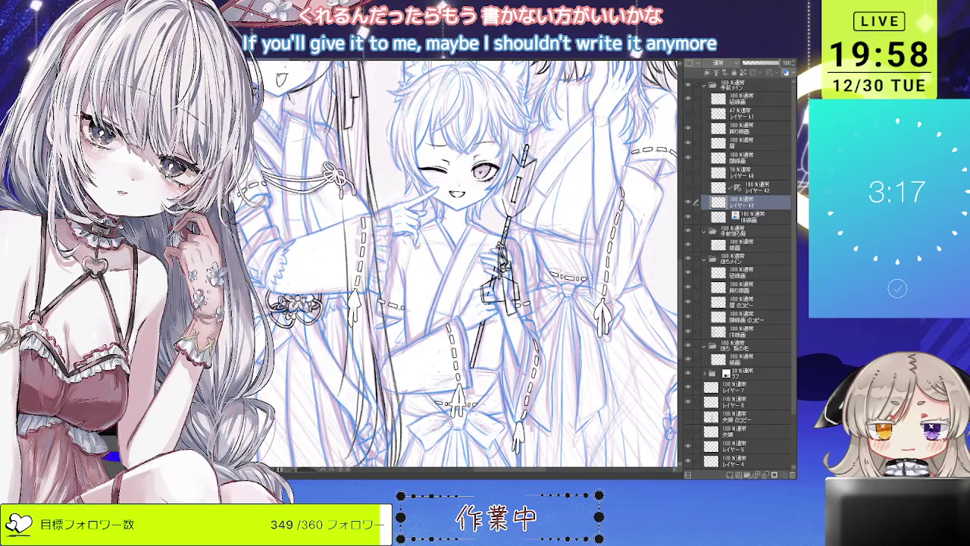
{"action": "scroll", "coordinate": [470, 284], "scroll_direction": "up", "scroll_amount": 1}
{"action": "scroll", "coordinate": [488, 286], "scroll_direction": "up", "scroll_amount": 1}
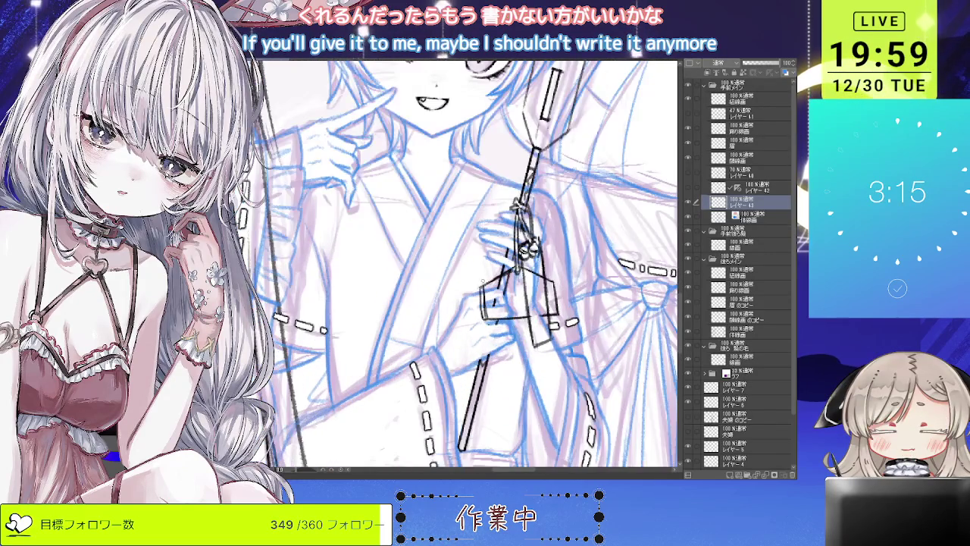
{"action": "scroll", "coordinate": [530, 251], "scroll_direction": "up", "scroll_amount": 1}
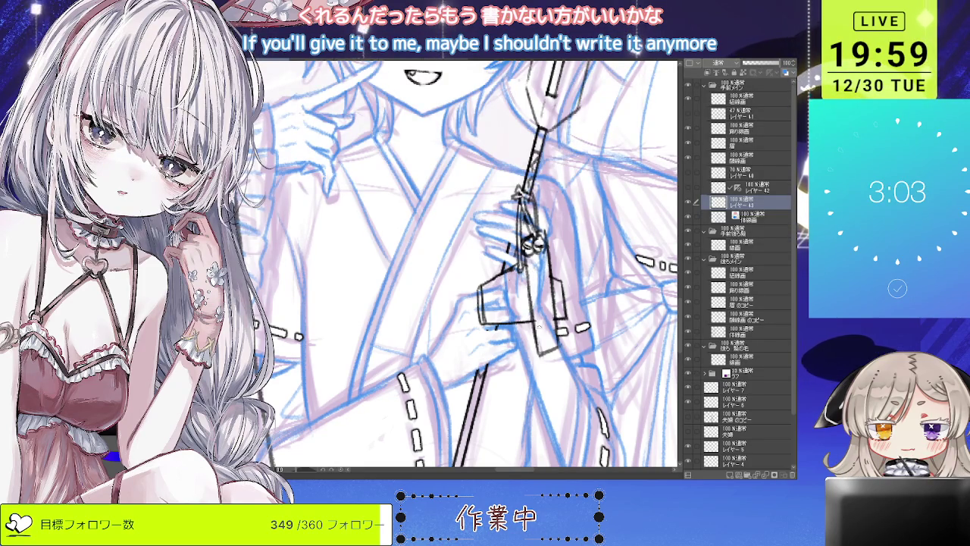
{"action": "scroll", "coordinate": [470, 261], "scroll_direction": "down", "scroll_amount": 1}
{"action": "left_click", "coordinate": [750, 216]}
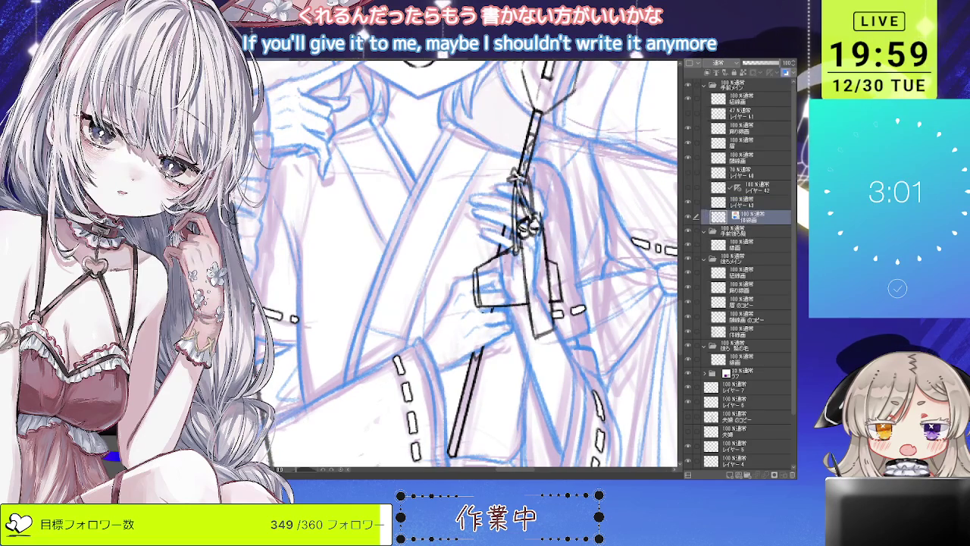
- Erase the leftover blue sketch strokes beside the arrow charm and its strap
{"action": "mouse_move", "coordinate": [485, 288]}
{"action": "left_mouse_down"}
{"action": "mouse_move", "coordinate": [508, 295]}
{"action": "mouse_move", "coordinate": [481, 299]}
{"action": "mouse_move", "coordinate": [514, 252]}
{"action": "left_mouse_up"}
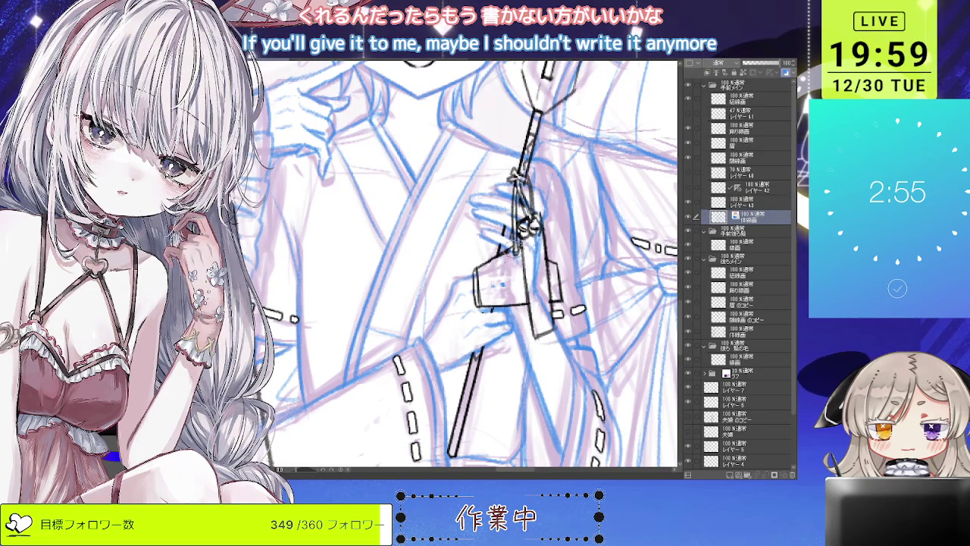
{"action": "left_click_drag", "start_coordinate": [535, 303], "coordinate": [534, 219]}
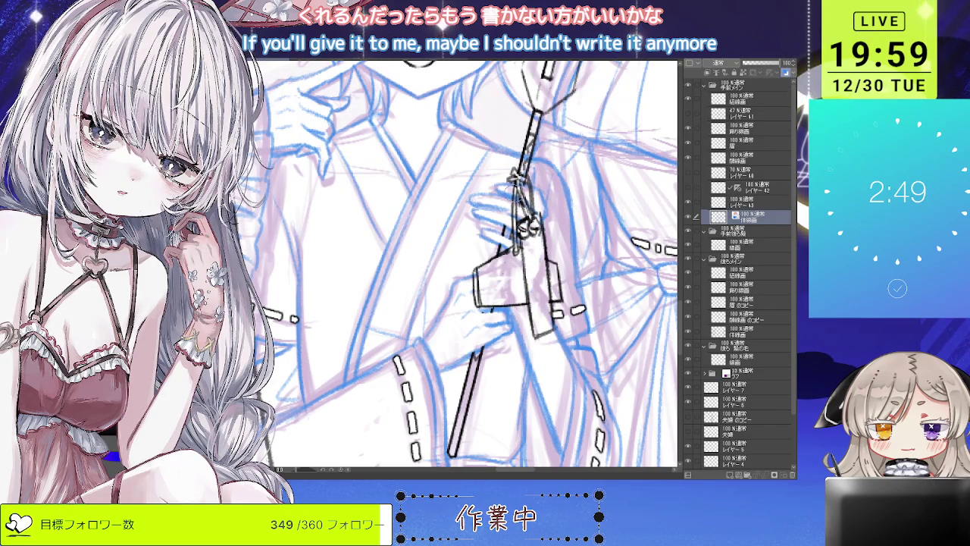
{"action": "scroll", "coordinate": [466, 263], "scroll_direction": "up", "scroll_amount": 2}
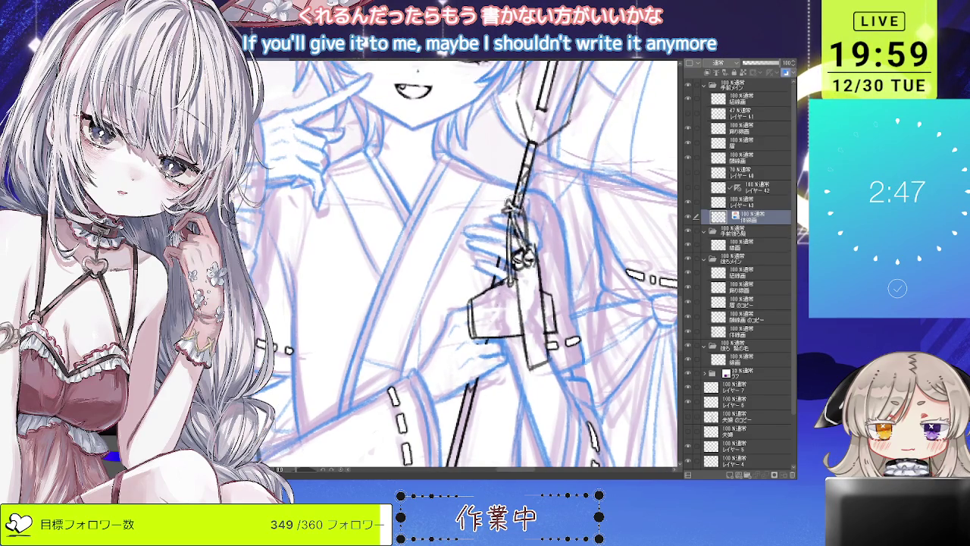
{"action": "scroll", "coordinate": [518, 180], "scroll_direction": "up", "scroll_amount": 5}
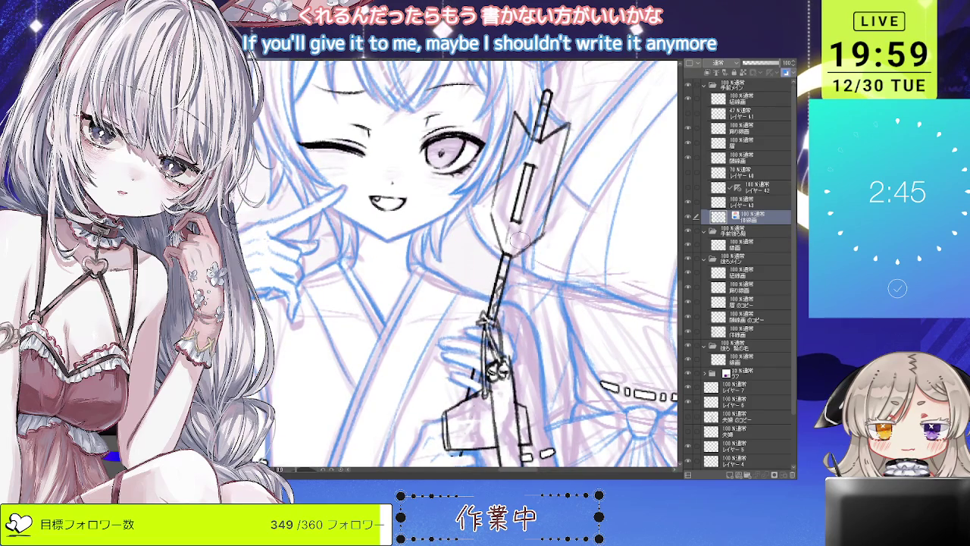
{"action": "scroll", "coordinate": [532, 227], "scroll_direction": "up", "scroll_amount": 2}
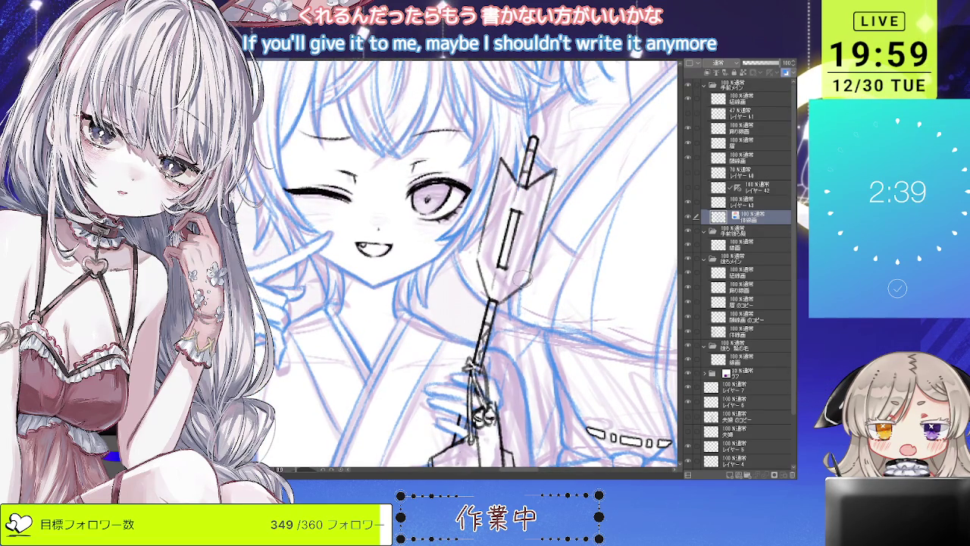
- Zoom out to the full group of girls and select レイヤー43
{"action": "scroll", "coordinate": [529, 250], "scroll_direction": "down", "scroll_amount": 2}
{"action": "scroll", "coordinate": [530, 251], "scroll_direction": "down", "scroll_amount": 2}
{"action": "scroll", "coordinate": [522, 272], "scroll_direction": "down", "scroll_amount": 1}
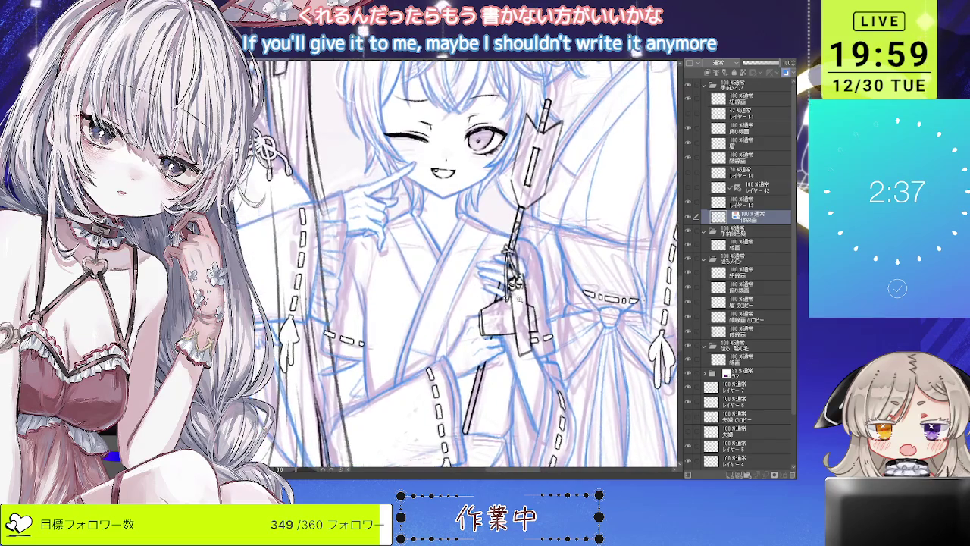
{"action": "scroll", "coordinate": [518, 292], "scroll_direction": "down", "scroll_amount": 1}
{"action": "scroll", "coordinate": [494, 322], "scroll_direction": "down", "scroll_amount": 3}
{"action": "scroll", "coordinate": [494, 322], "scroll_direction": "down", "scroll_amount": 1}
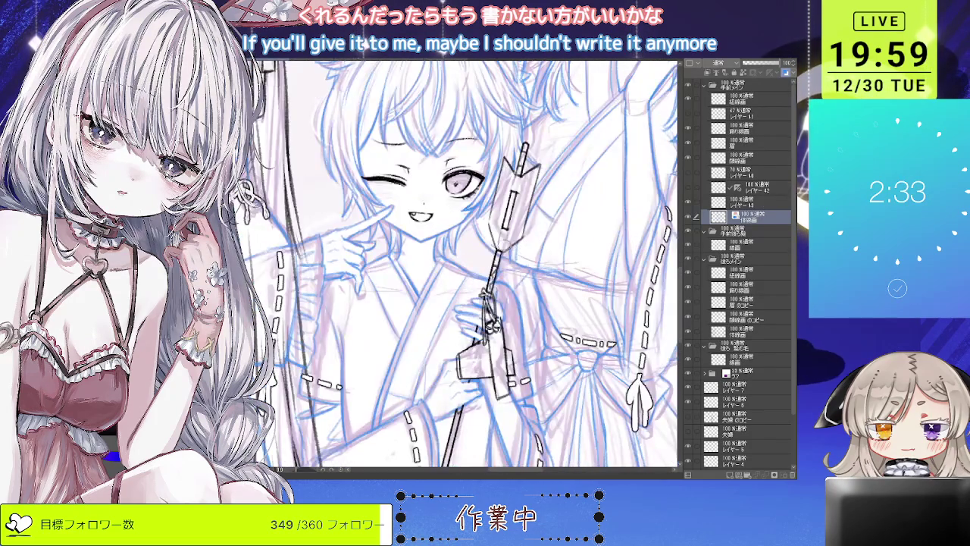
{"action": "scroll", "coordinate": [457, 266], "scroll_direction": "up", "scroll_amount": 1}
{"action": "scroll", "coordinate": [457, 265], "scroll_direction": "up", "scroll_amount": 1}
{"action": "scroll", "coordinate": [523, 212], "scroll_direction": "down", "scroll_amount": 1}
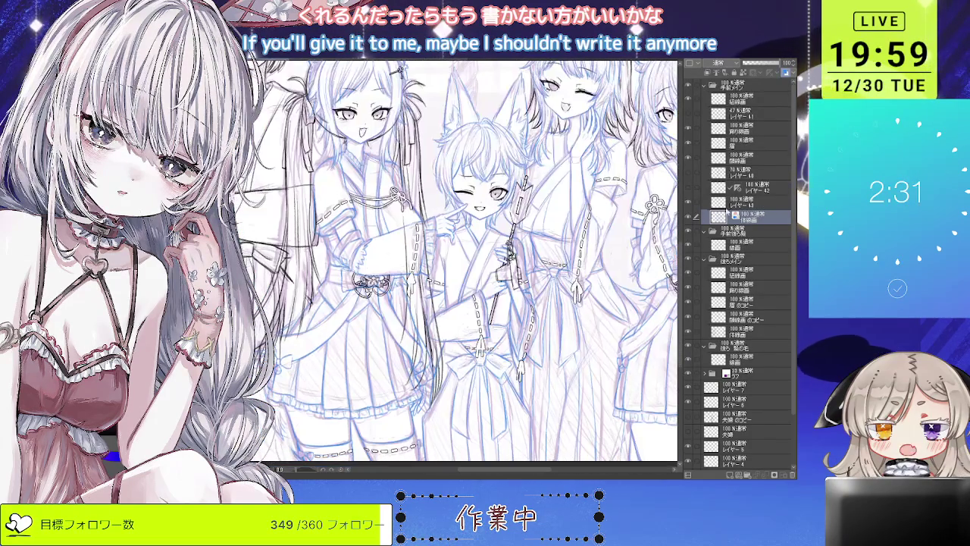
{"action": "left_click", "coordinate": [743, 207]}
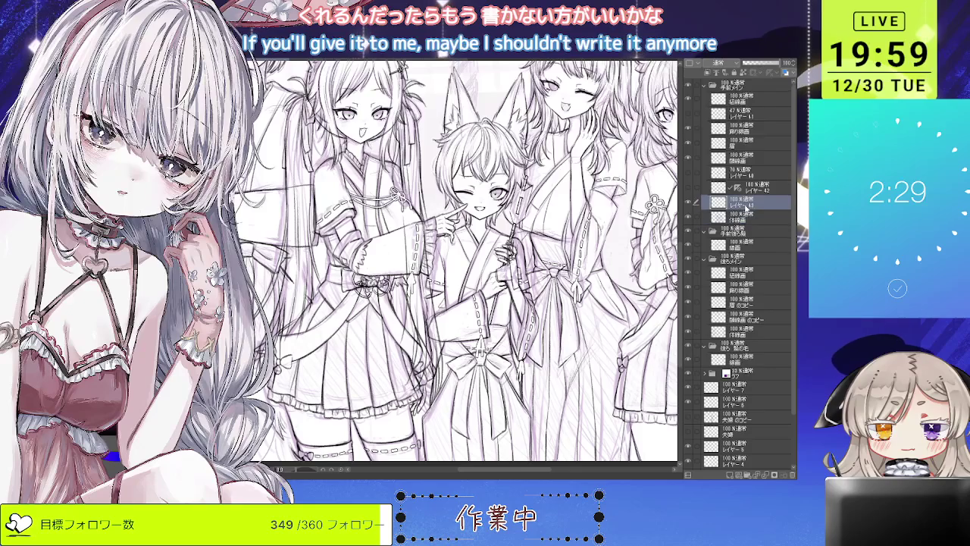
- Merge レイヤー43 down with Ctrl+E and view all seven girls' line art
{"action": "key", "text": "ctrl+e"}
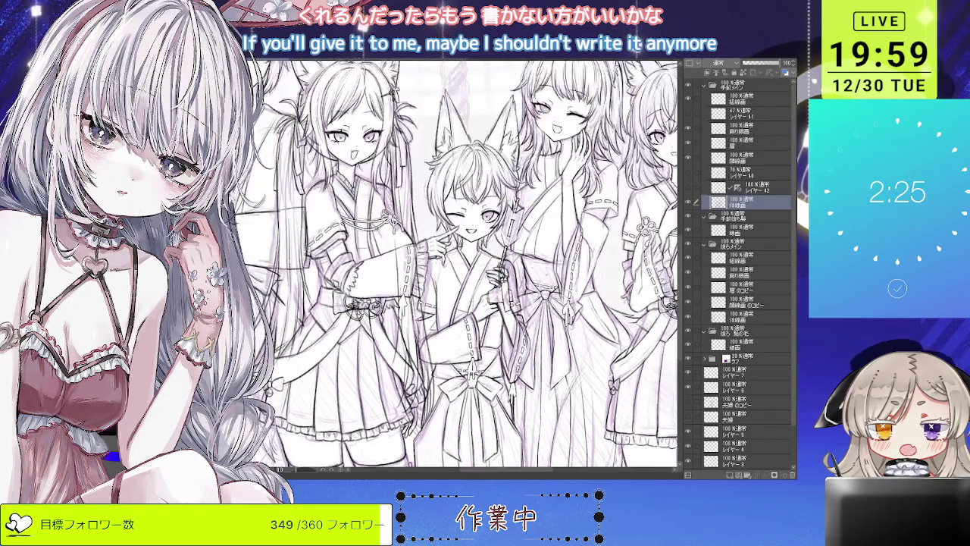
{"action": "scroll", "coordinate": [455, 151], "scroll_direction": "up", "scroll_amount": 3}
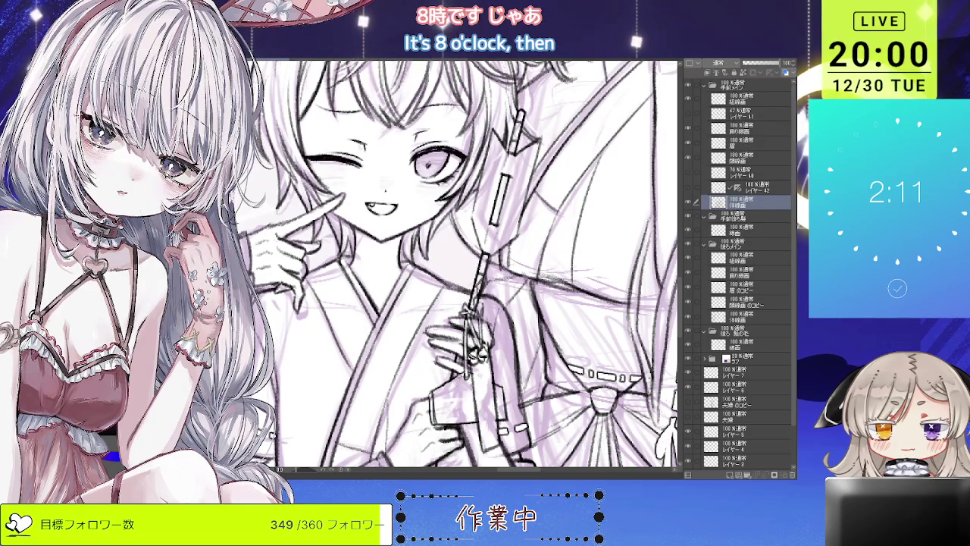
{"action": "scroll", "coordinate": [466, 250], "scroll_direction": "down", "scroll_amount": 3}
{"action": "scroll", "coordinate": [466, 250], "scroll_direction": "down", "scroll_amount": 1}
{"action": "scroll", "coordinate": [466, 250], "scroll_direction": "down", "scroll_amount": 1}
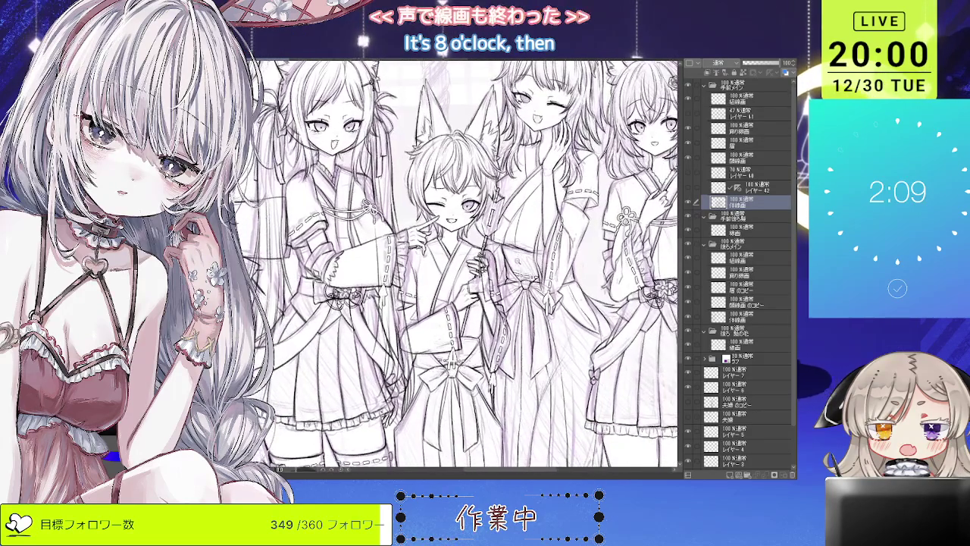
{"action": "scroll", "coordinate": [466, 250], "scroll_direction": "down", "scroll_amount": 1}
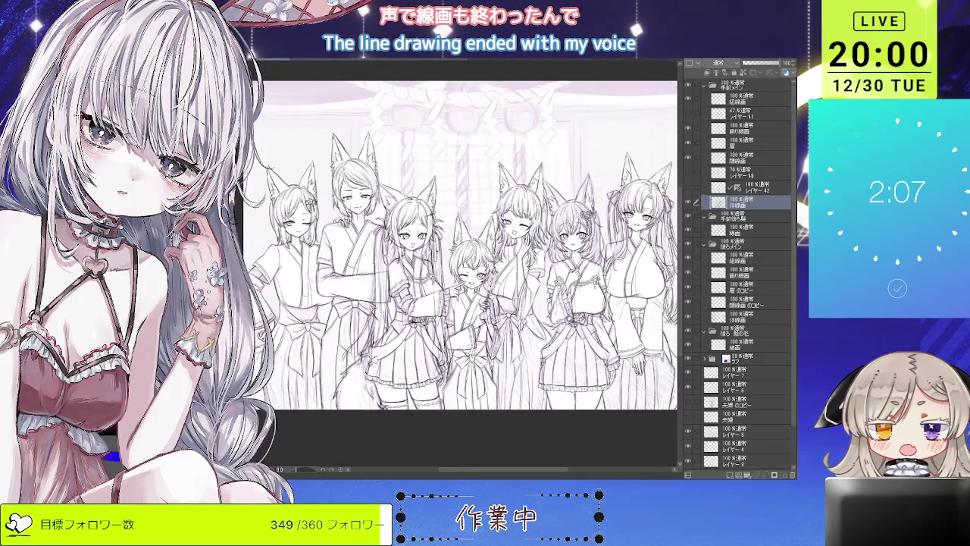
{"action": "scroll", "coordinate": [455, 250], "scroll_direction": "down", "scroll_amount": 2}
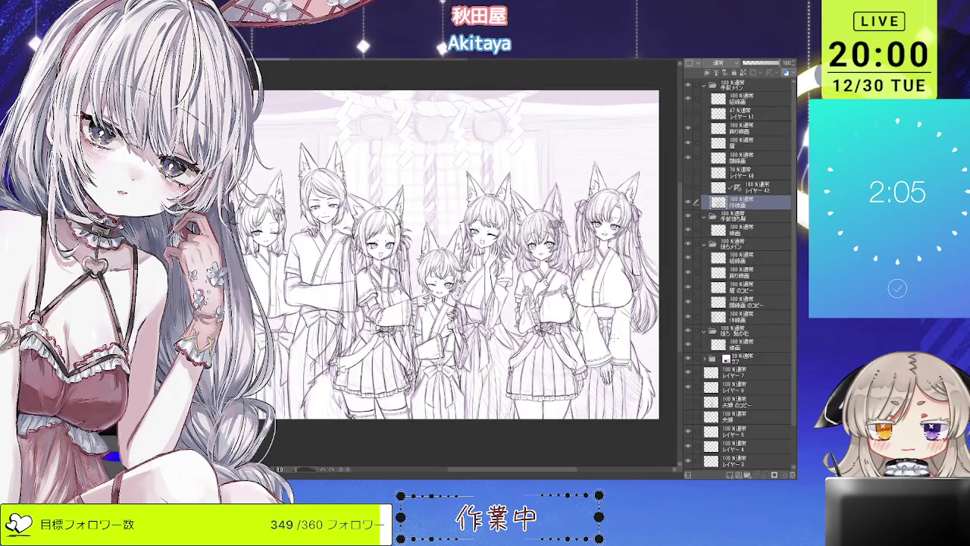